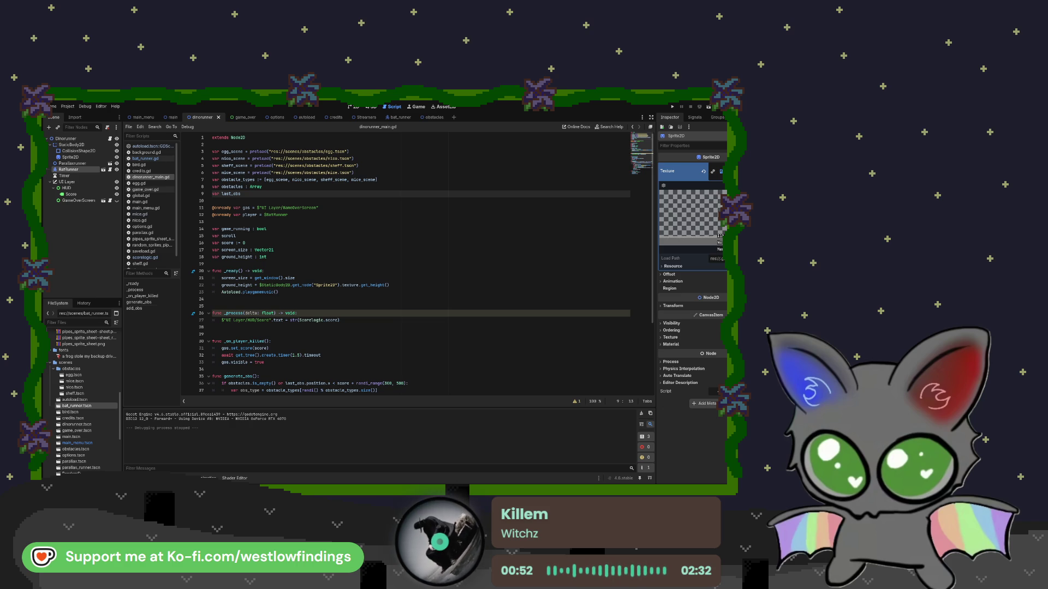
- Read tubes.gd, then switch to the main scene and read main.gd
scroll(82, 453, down, 5)
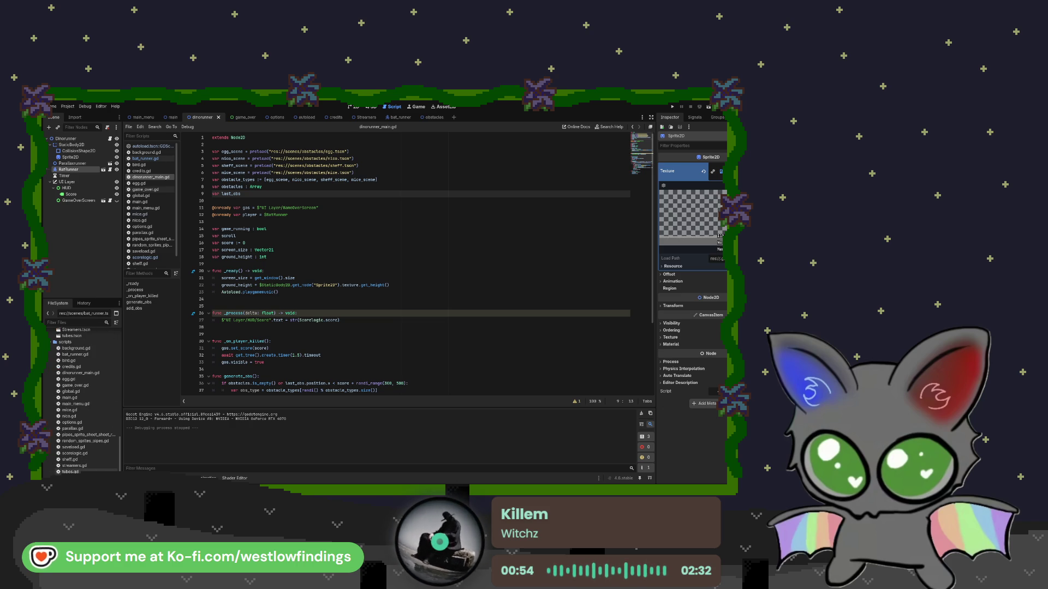
double_click(70, 471)
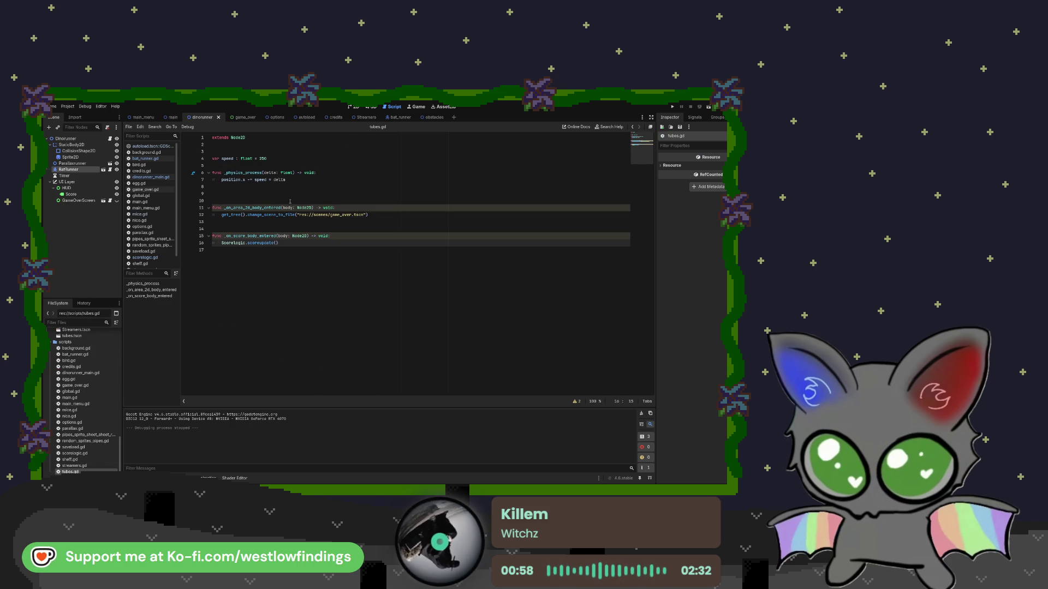
click(172, 117)
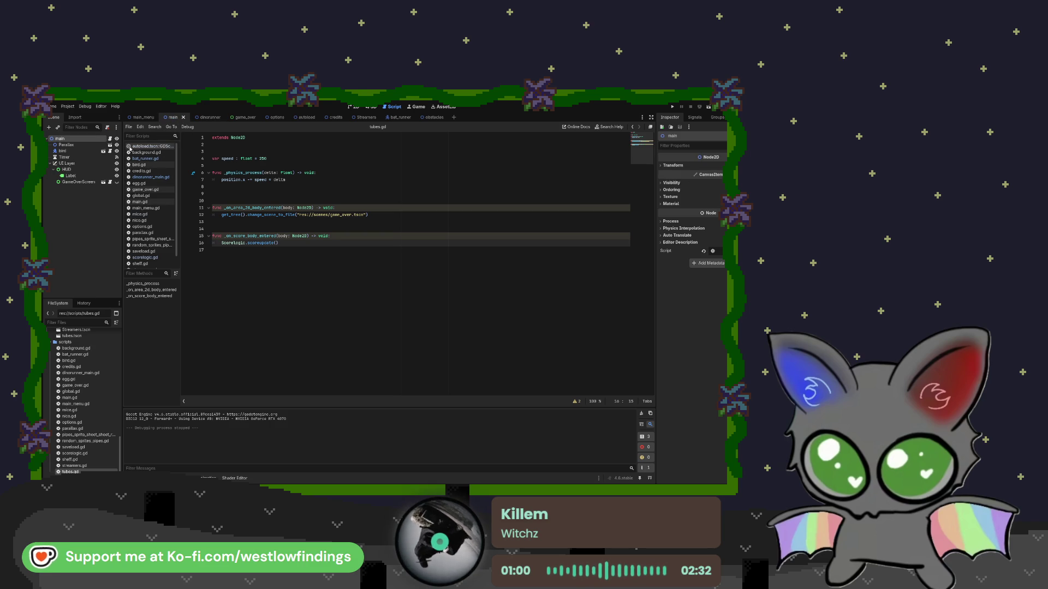
click(140, 202)
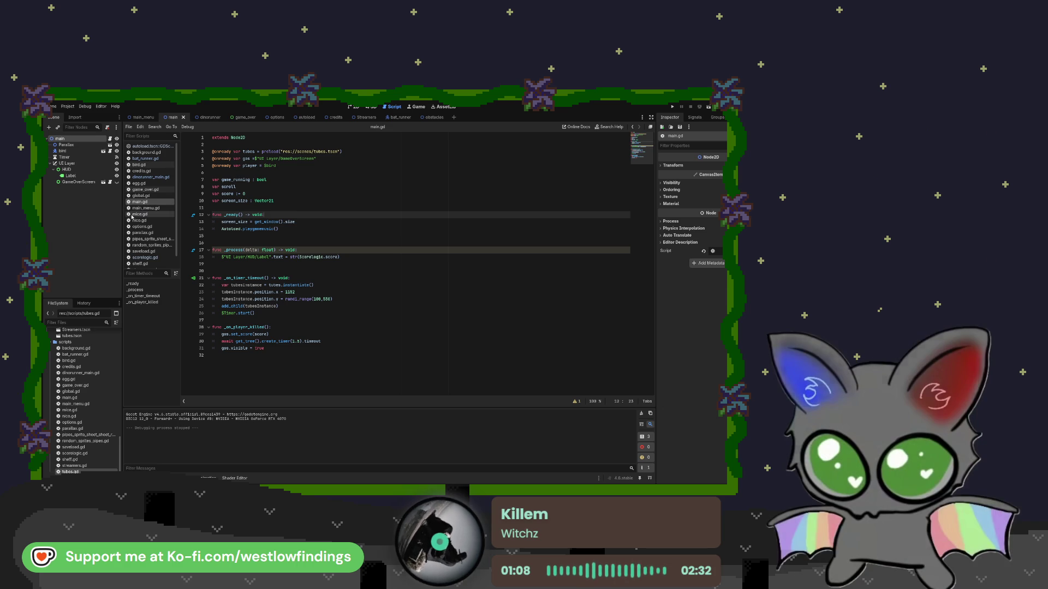
- Glance at tubes.gd again, then bring up random_sprites_pipes.gd
scroll(154, 234, down, 1)
click(153, 264)
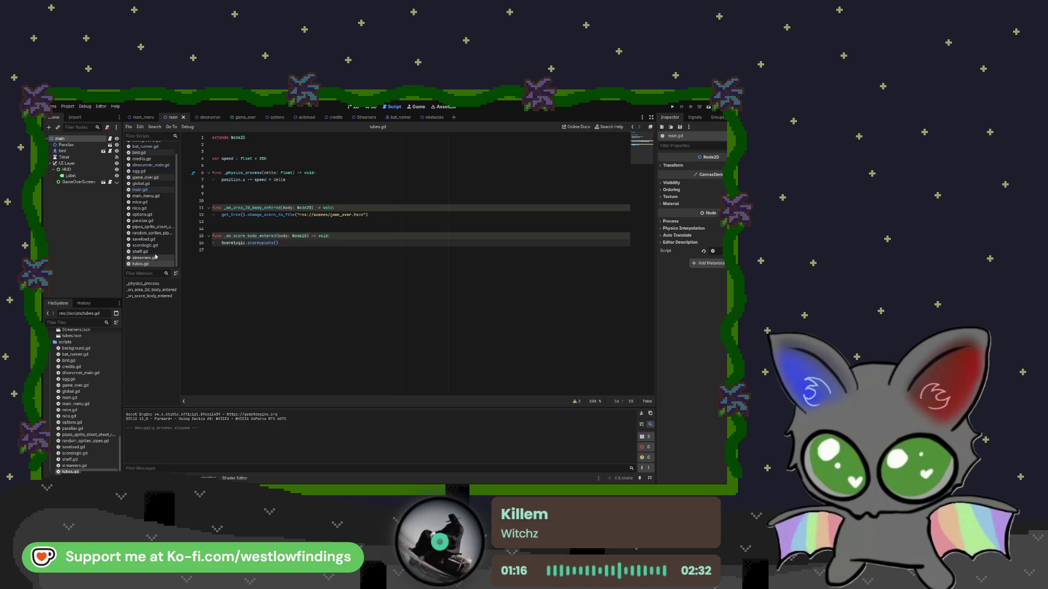
click(155, 236)
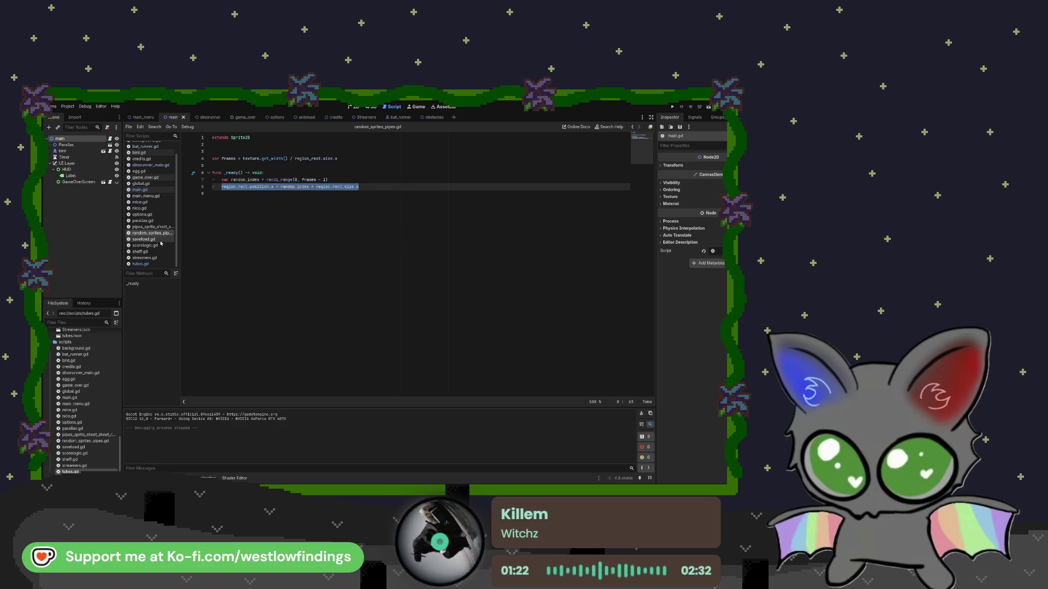
- Browse egg.gd, dinorunner_main.gd, bat_runner.gd and bird.gd, ending on background.gd
scroll(156, 241, up, 2)
click(157, 189)
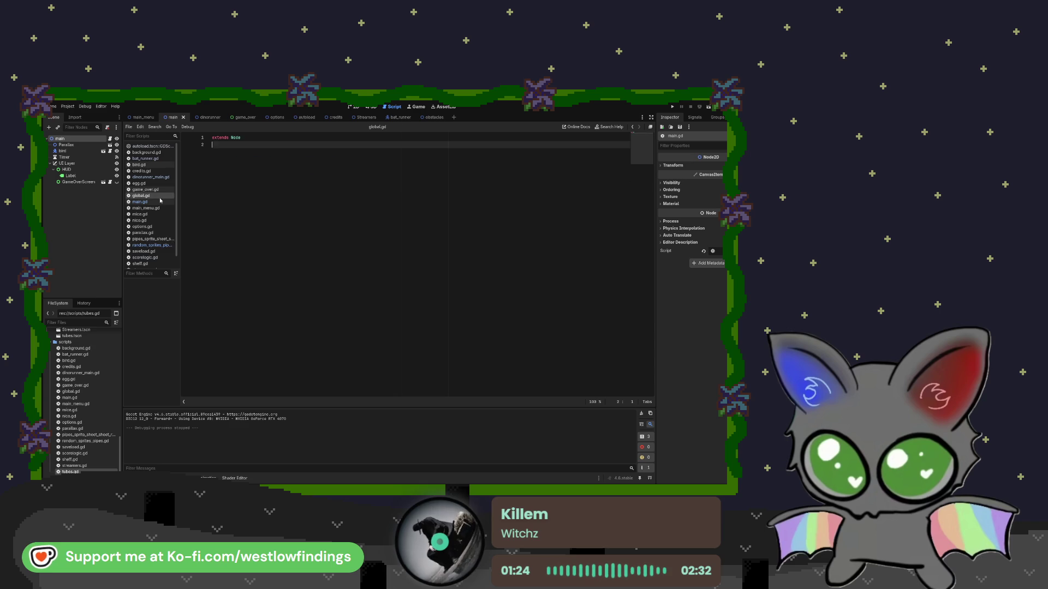
click(159, 184)
click(160, 178)
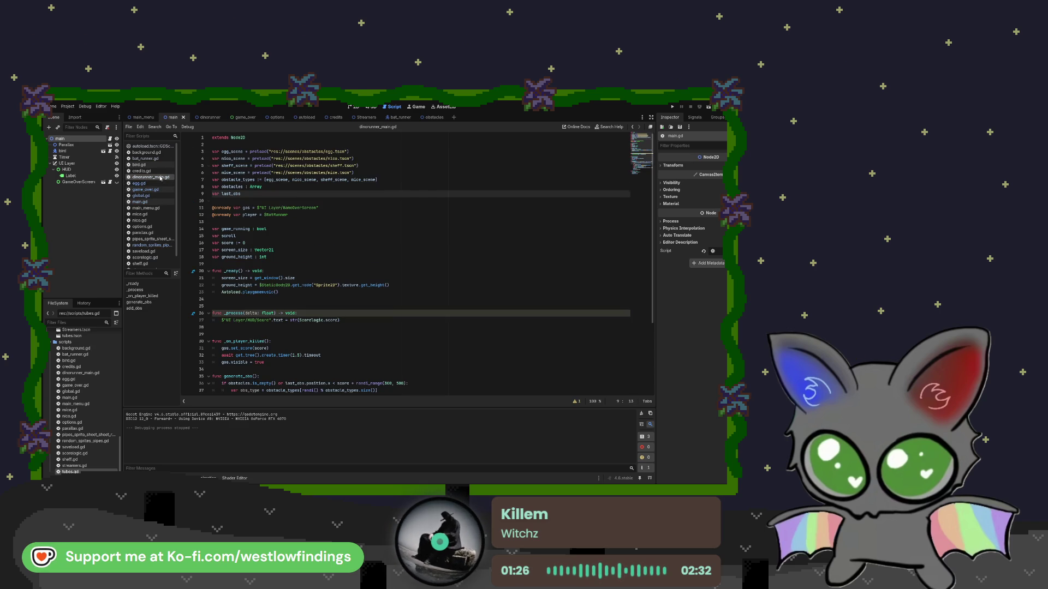
click(158, 171)
click(157, 159)
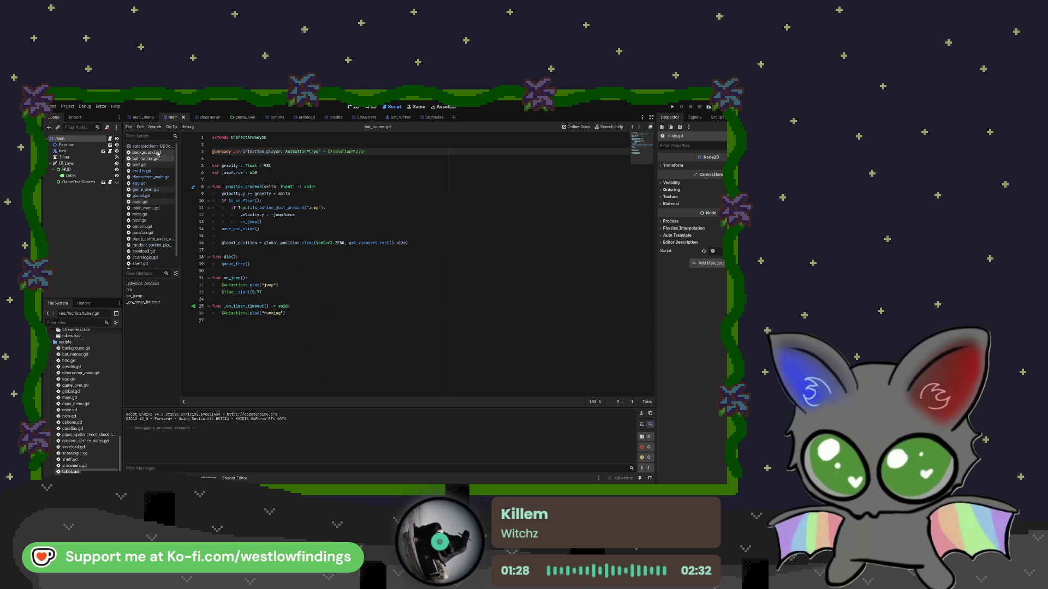
click(157, 164)
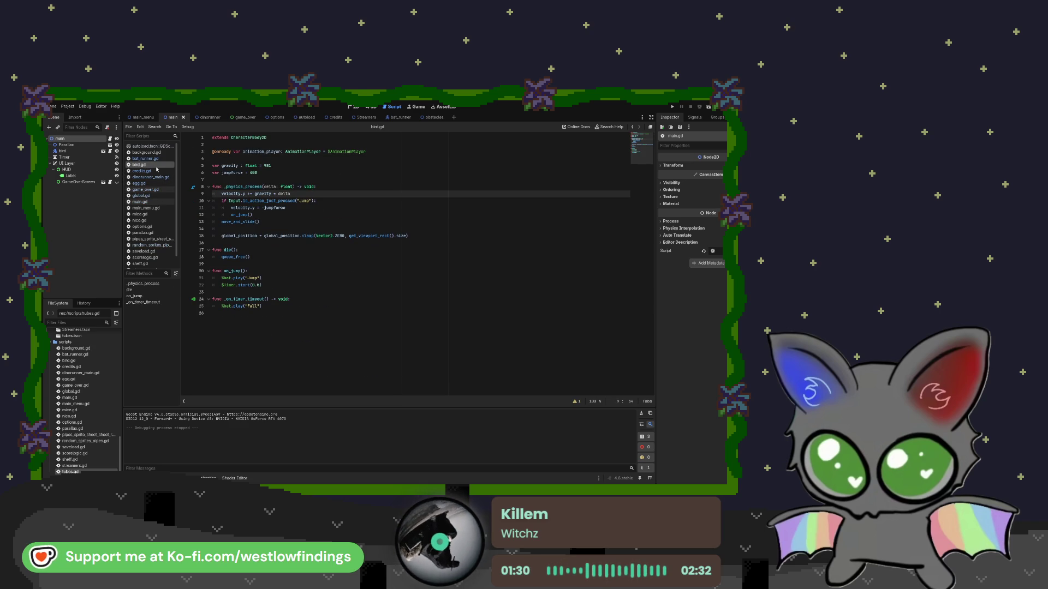
click(147, 158)
click(152, 153)
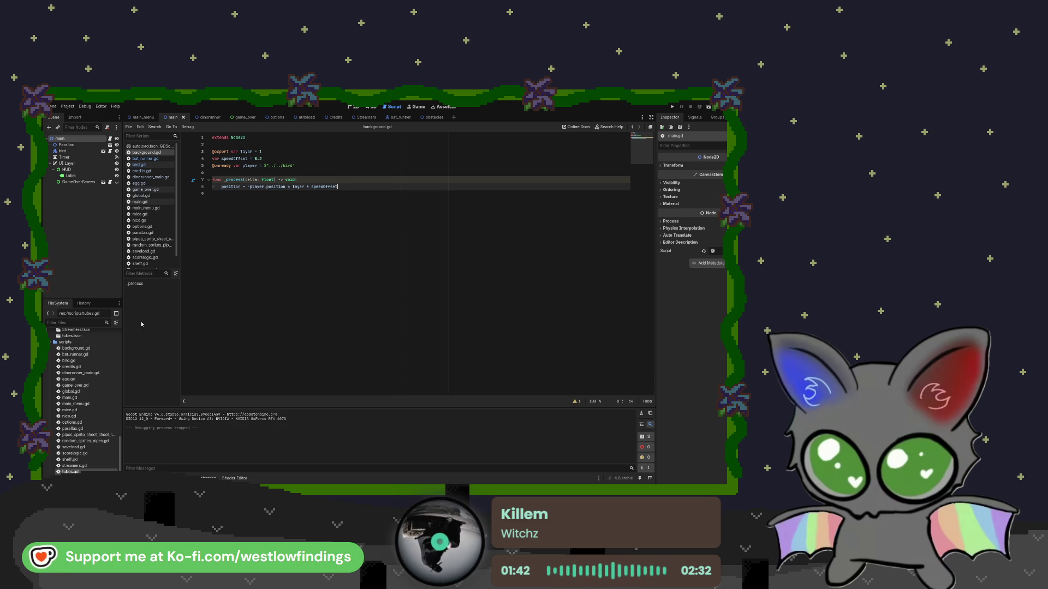
scroll(80, 431, up, 4)
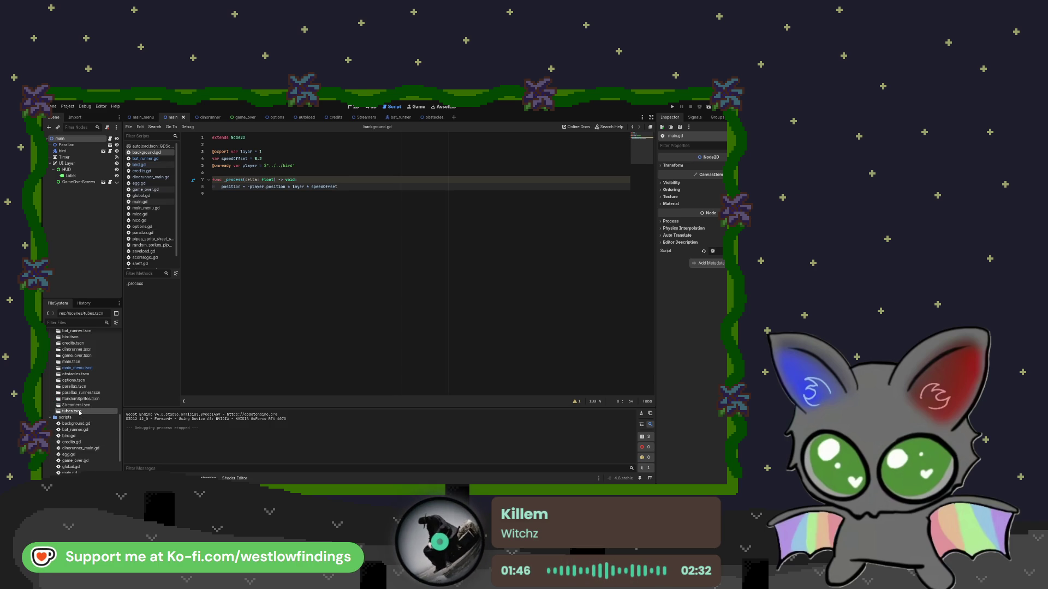
- Open tubes.tscn, read the Tubes, reversed-pipe and random_sprites_pipes scripts, then parallax.gd, and list Debugger errors
double_click(81, 412)
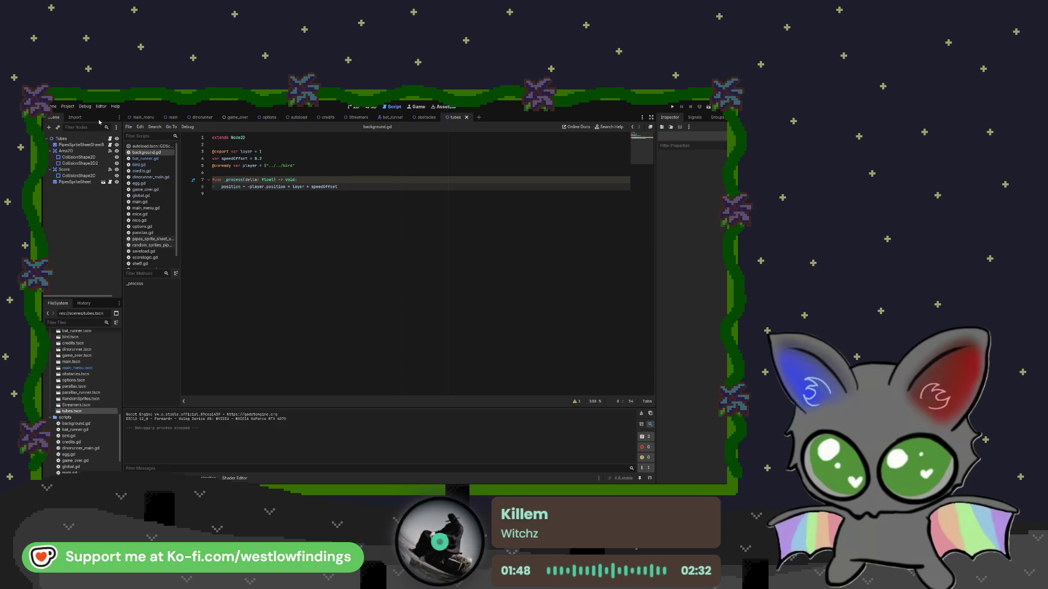
click(110, 139)
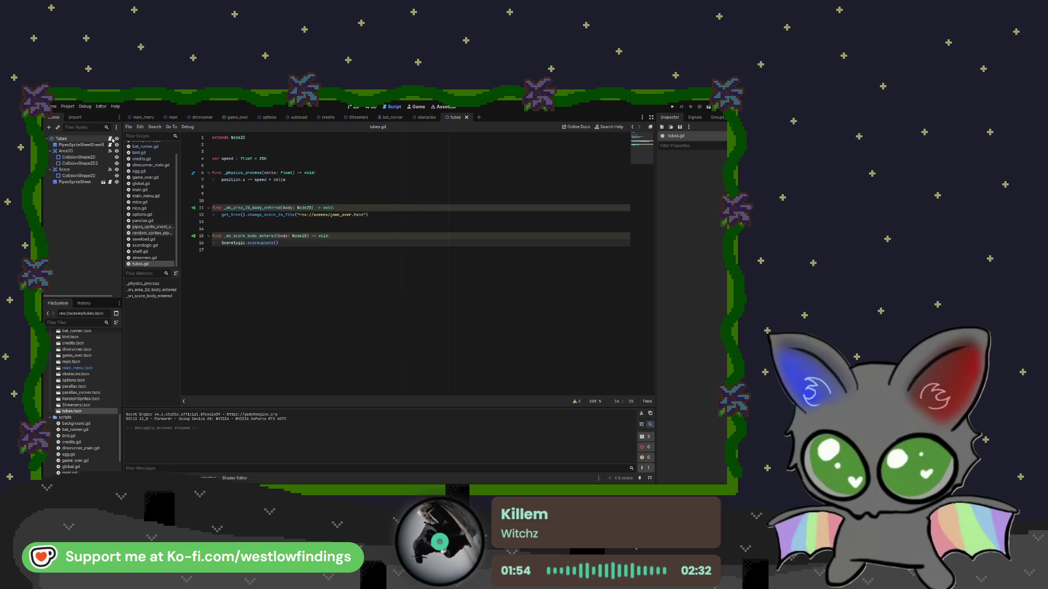
click(110, 146)
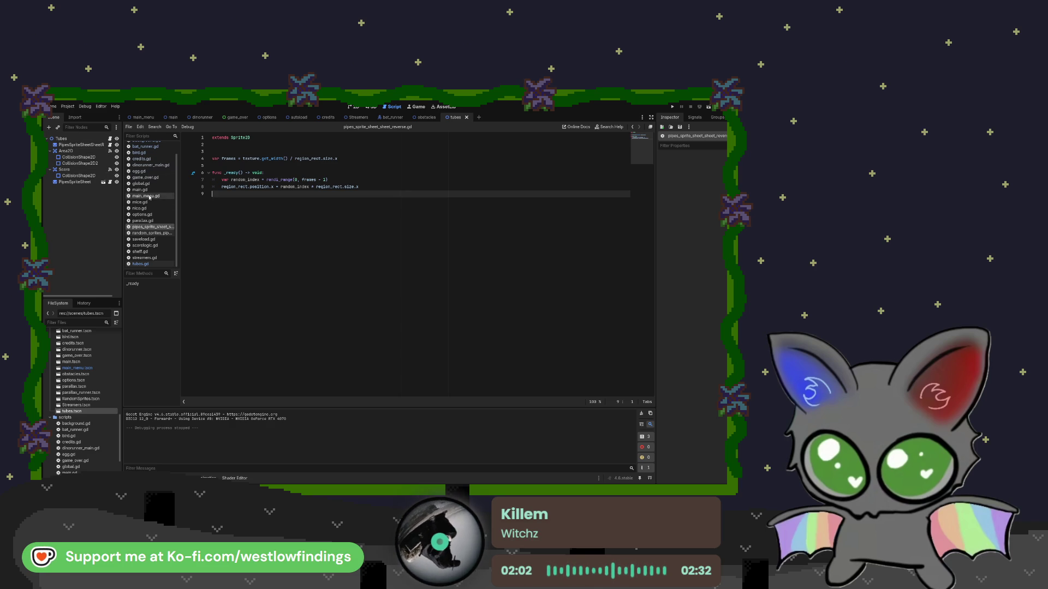
click(163, 235)
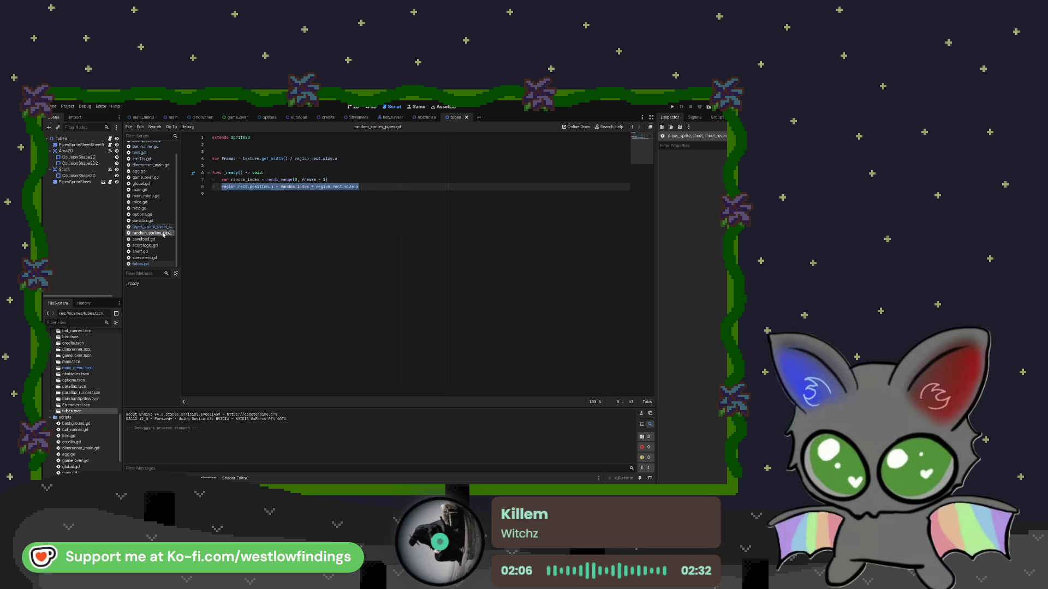
click(157, 222)
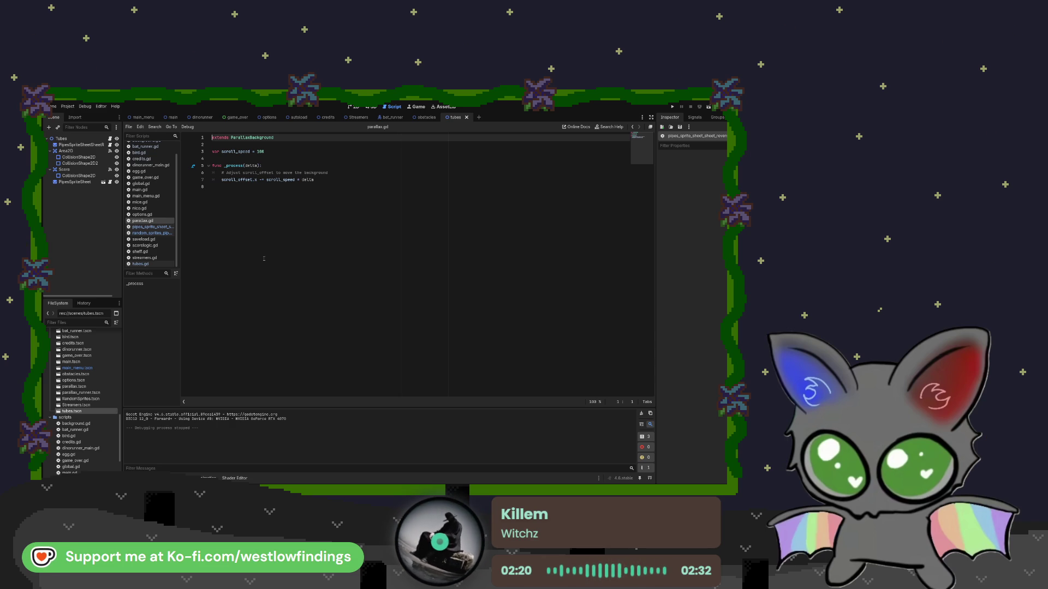
click(158, 478)
click(170, 409)
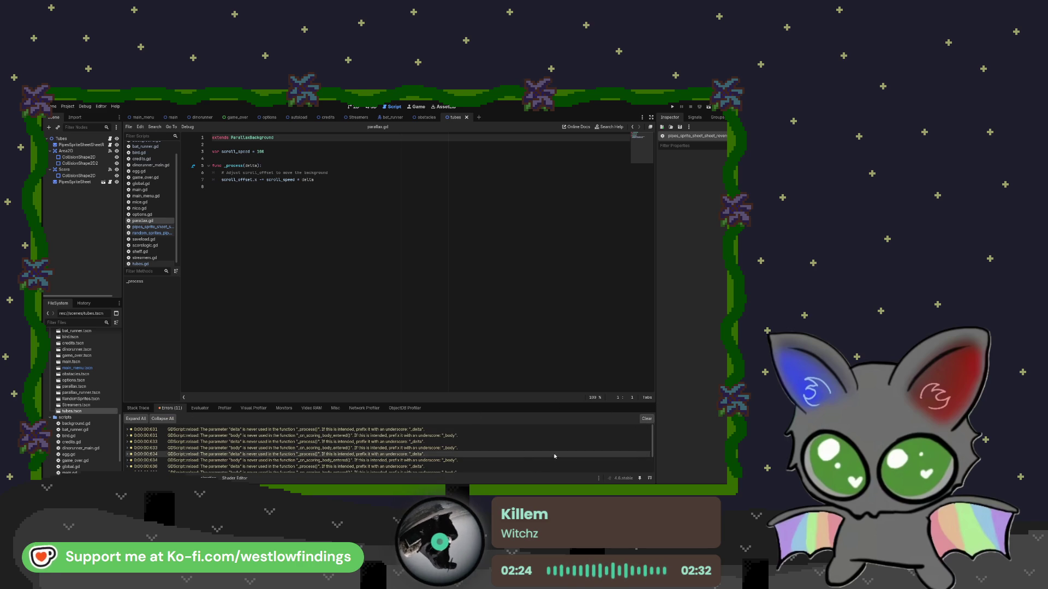
- Clear the Debugger error list, reread tubes.gd, and view the tubes scene in 2D
scroll(600, 442, down, 2)
click(647, 419)
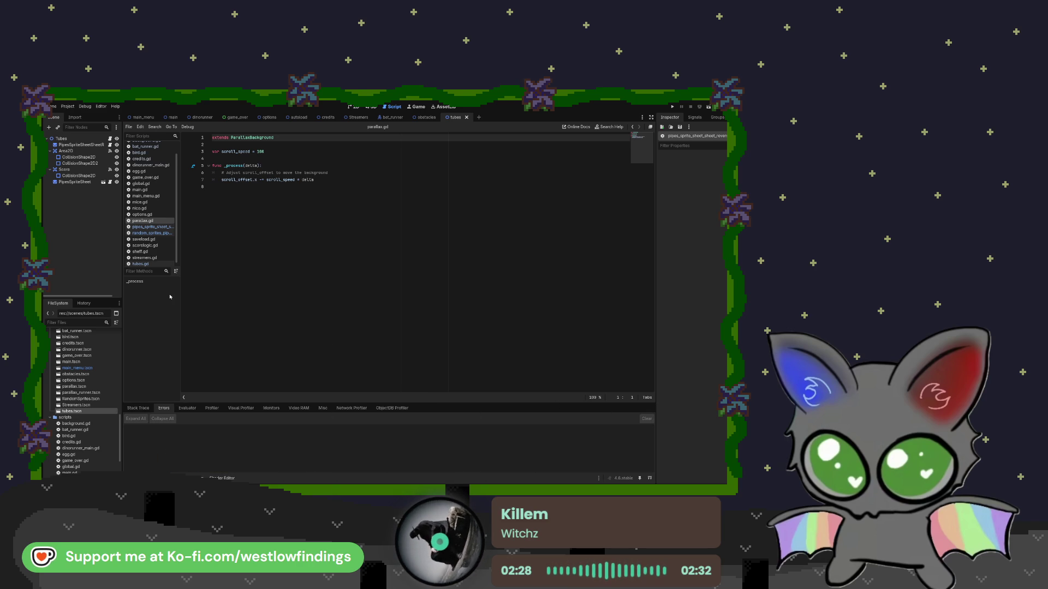
scroll(158, 250, up, 1)
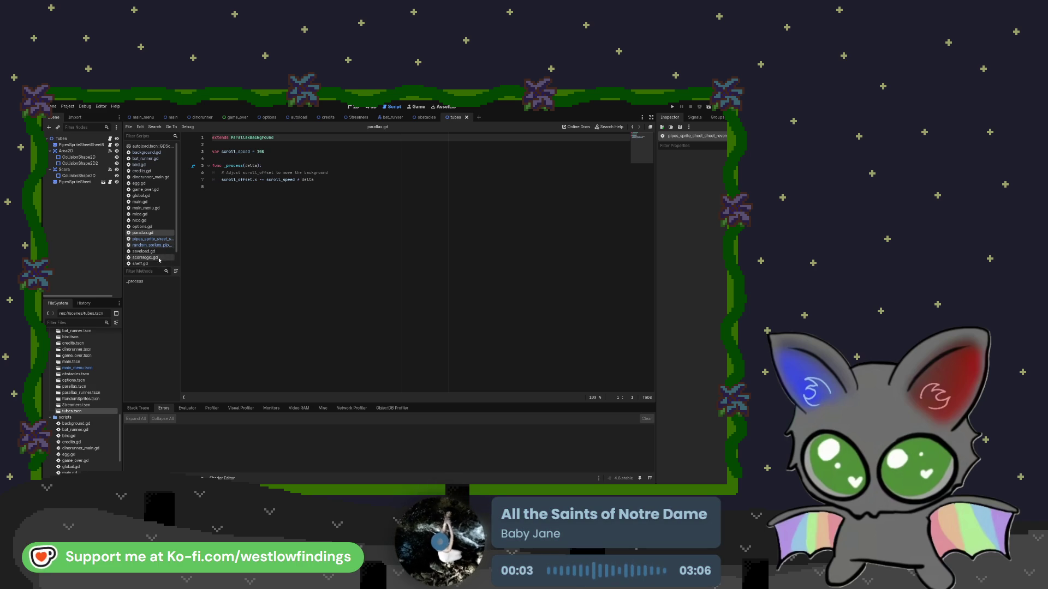
scroll(159, 262, down, 2)
click(157, 262)
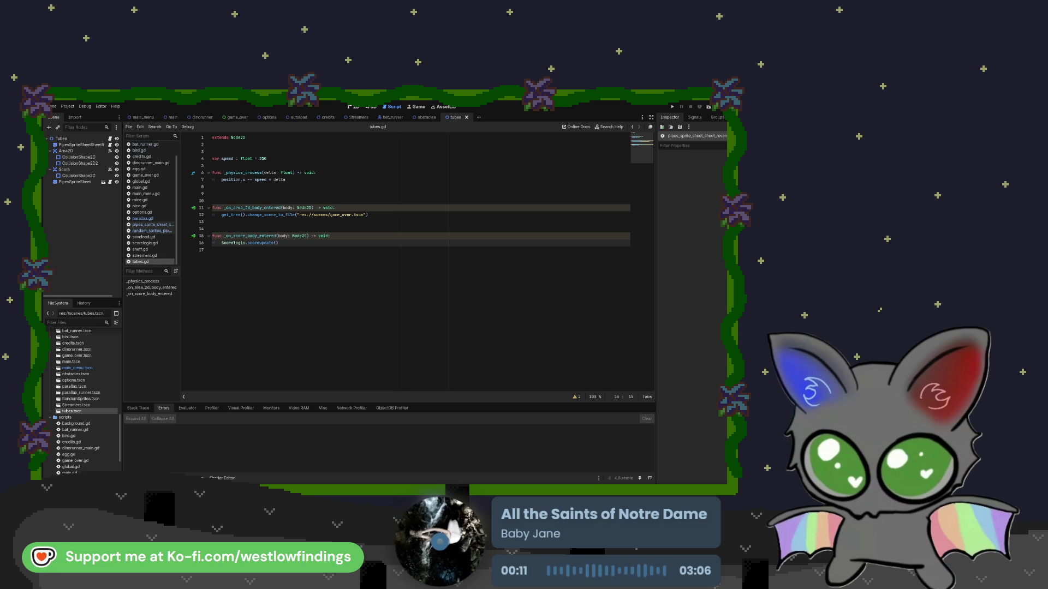
key(ctrl+F1)
- In the main scene, inspect the Timer and Parallax nodes, then bring up main.gd
scroll(452, 323, down, 3)
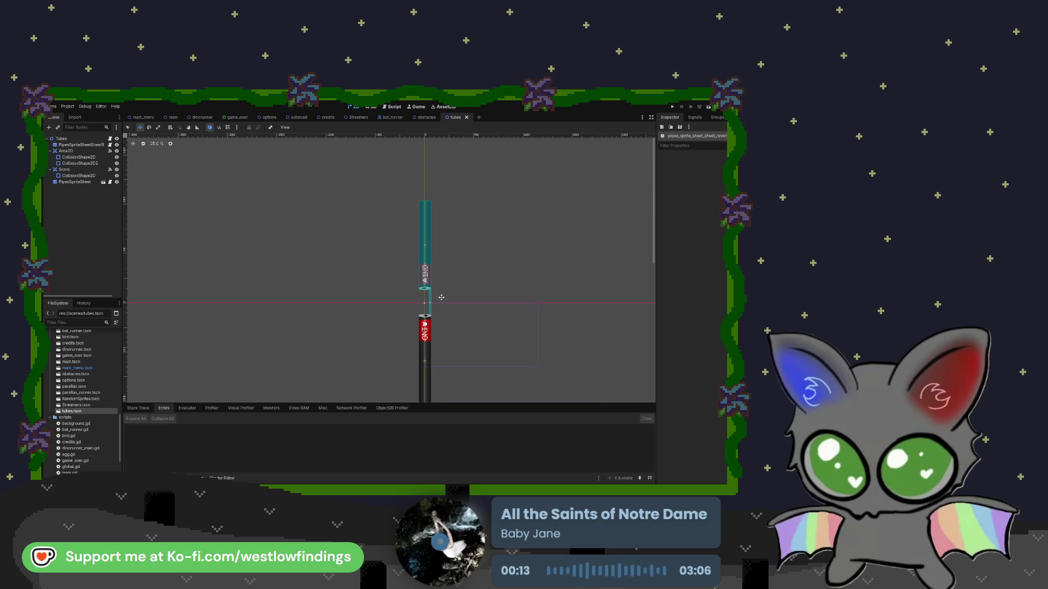
click(168, 118)
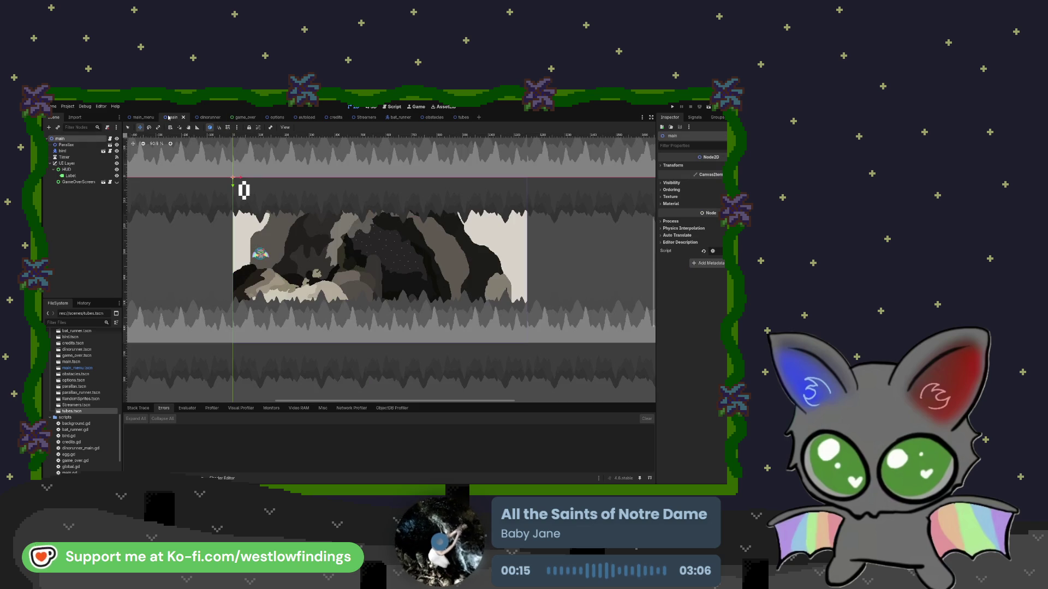
click(81, 159)
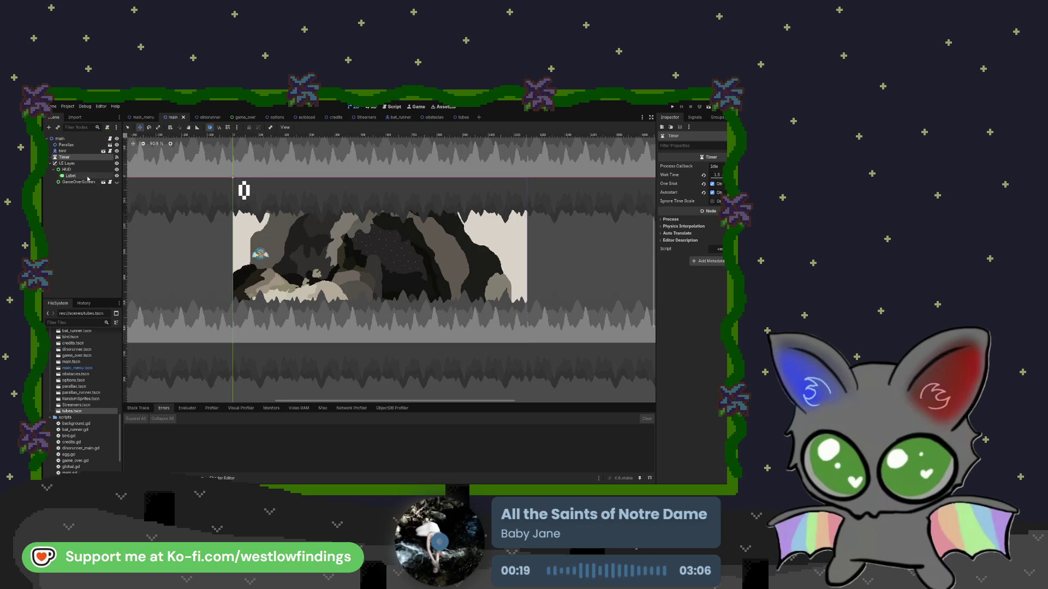
click(88, 145)
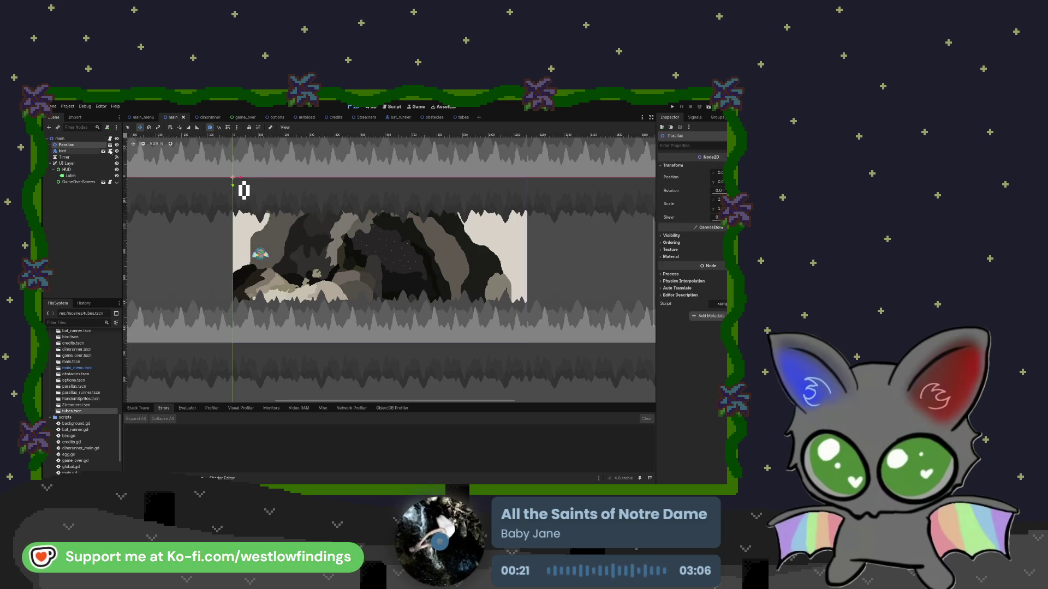
click(110, 138)
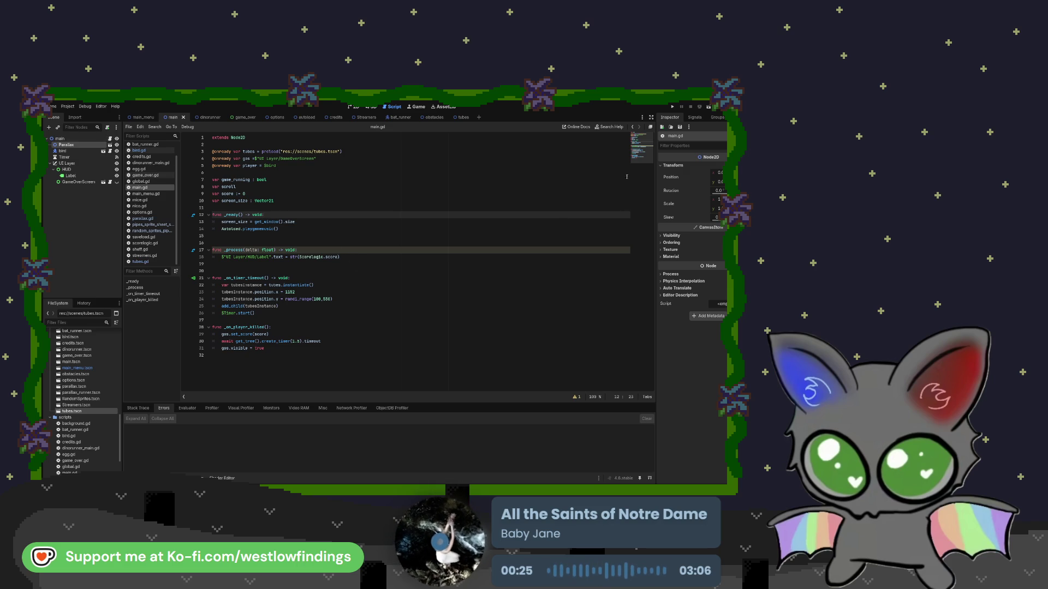
- Run the game with F5, stop it with F8, and switch to the game_over scene
key(F5)
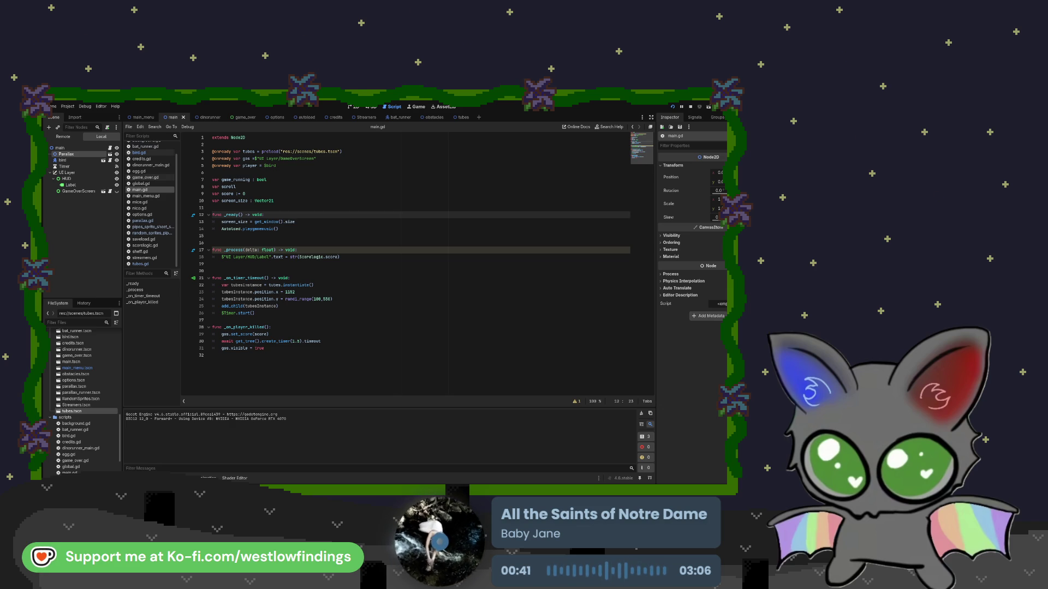
key(F8)
click(238, 117)
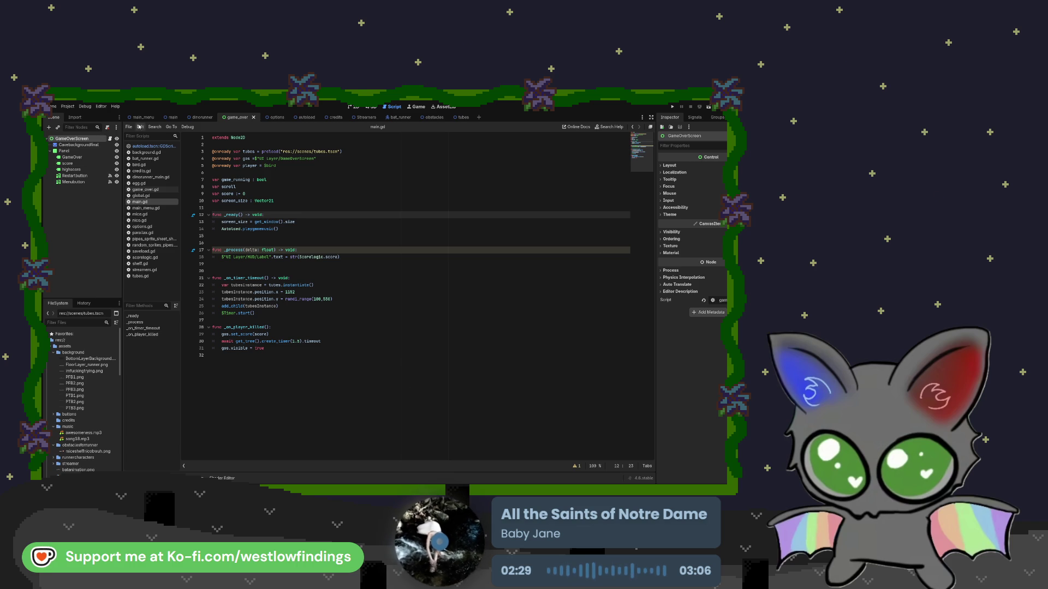
- Browse background.gd, the autoload built-in script and scorelogic.gd, ending on bird.gd
click(151, 152)
click(152, 147)
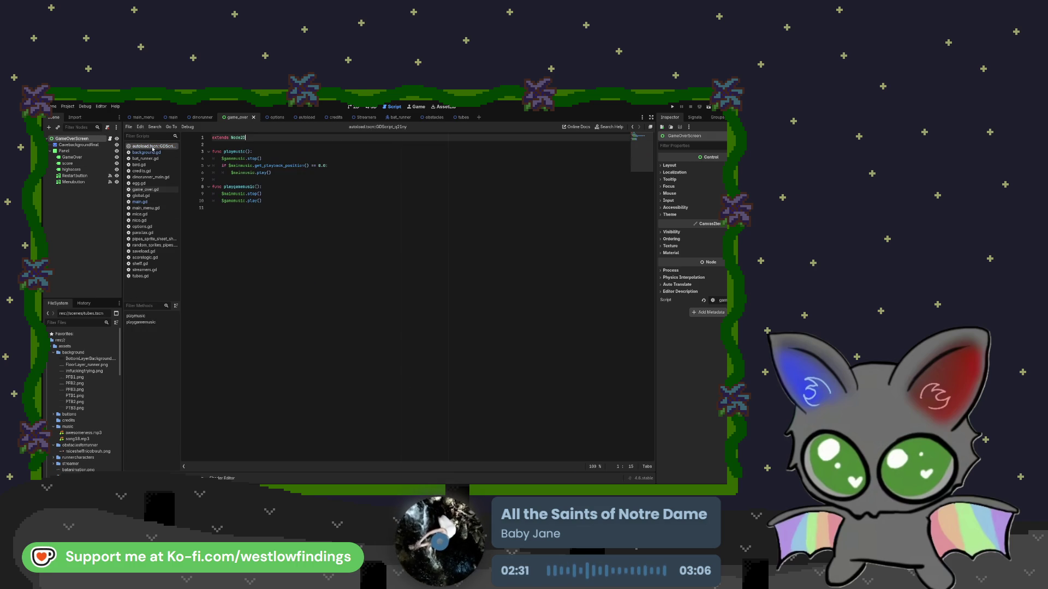
click(146, 258)
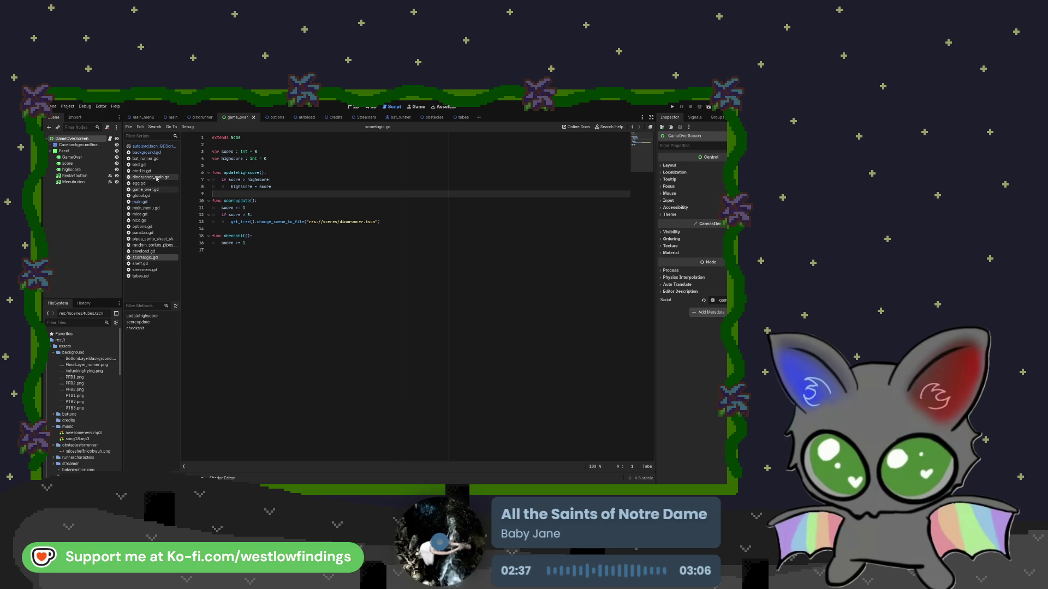
click(158, 166)
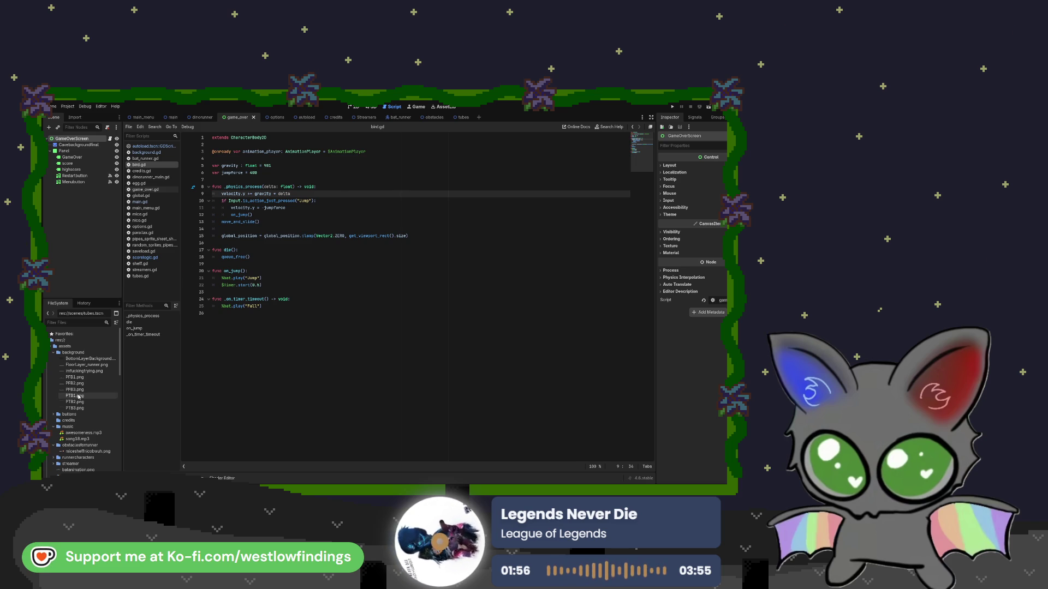
- Scroll down through bird.gd to review the bat script's code
scroll(93, 376, down, 10)
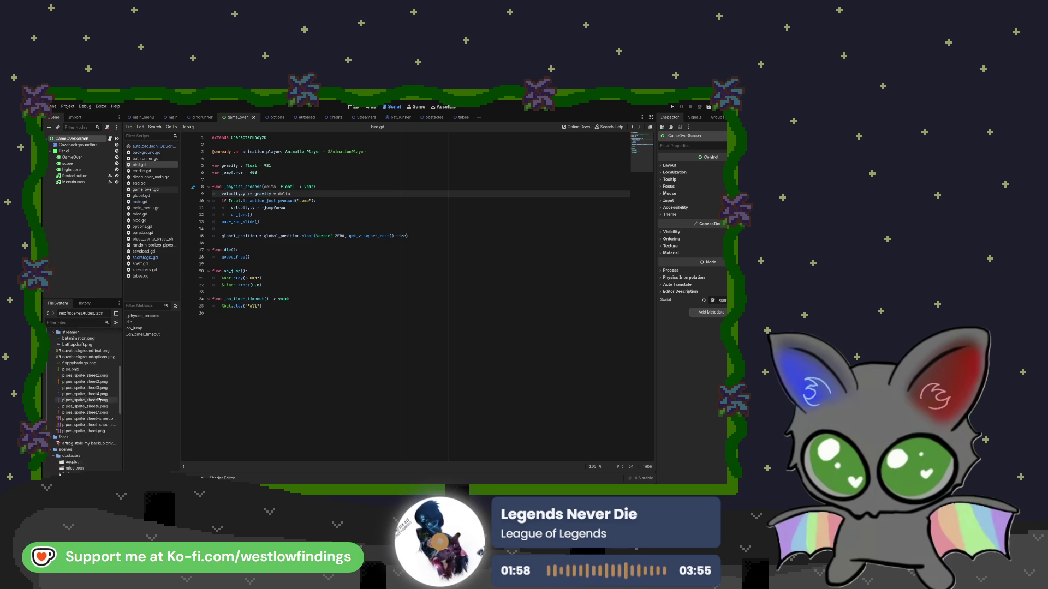
scroll(100, 398, down, 2)
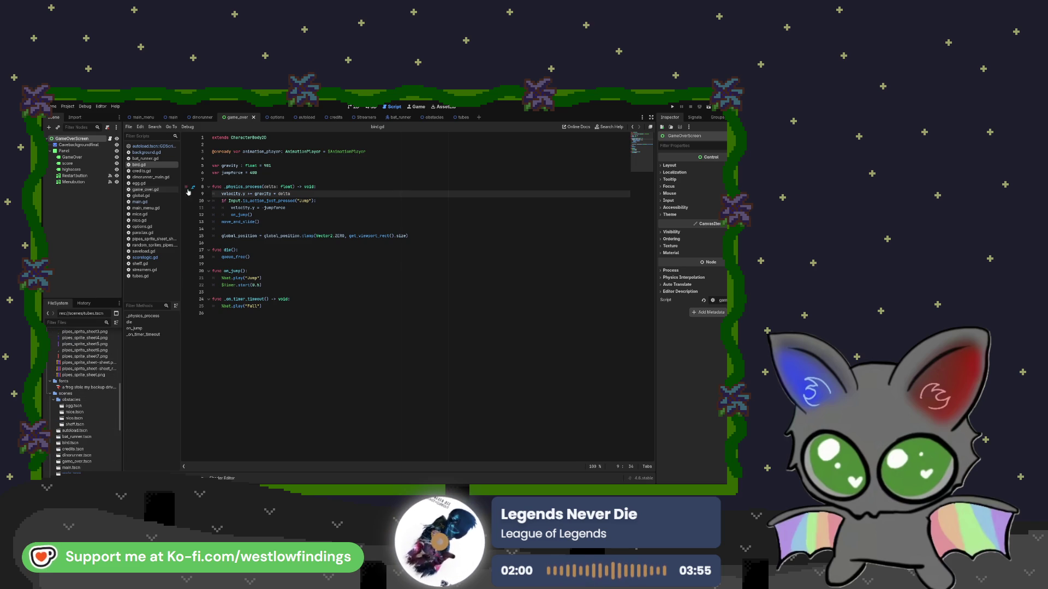
- Delete the generate_obs and add_obs functions from dinorunner_main.gd
click(171, 178)
scroll(309, 453, down, 2)
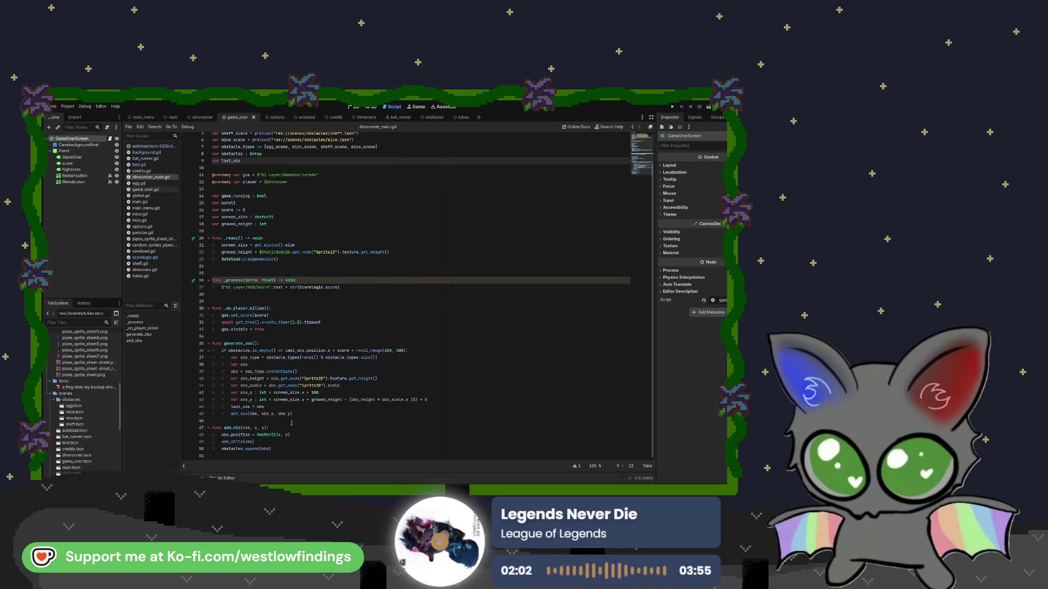
mouse_move(308, 452)
mouse_down()
mouse_move(219, 357)
mouse_move(195, 348)
mouse_up()
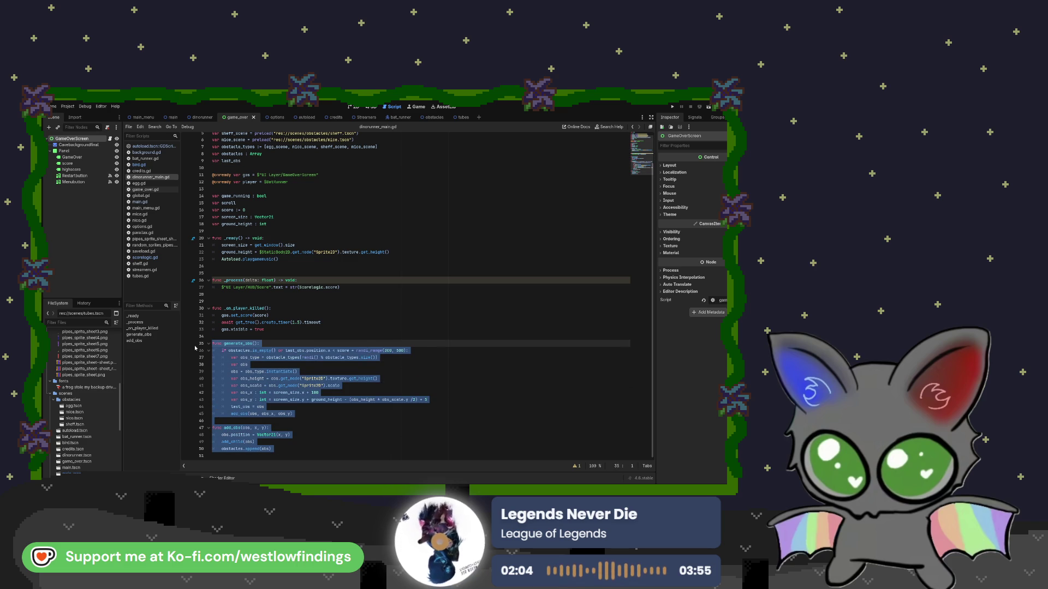
key(Delete)
key(BackSpace)
key(BackSpace)
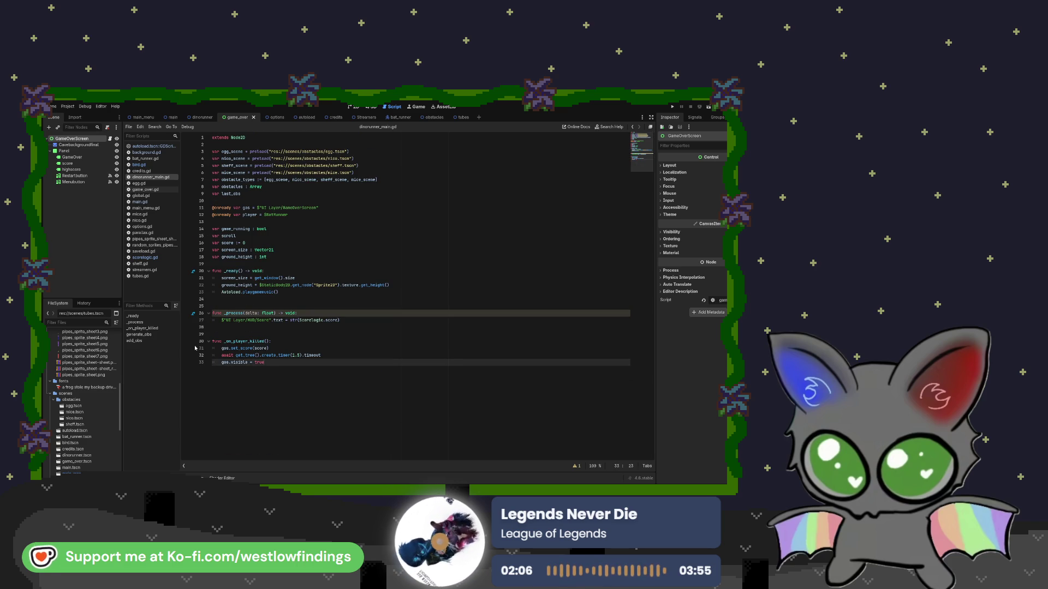
- Remove the ground_height assignment and declaration plus the obstacle preload variables
drag(389, 285, 217, 289)
key(Delete)
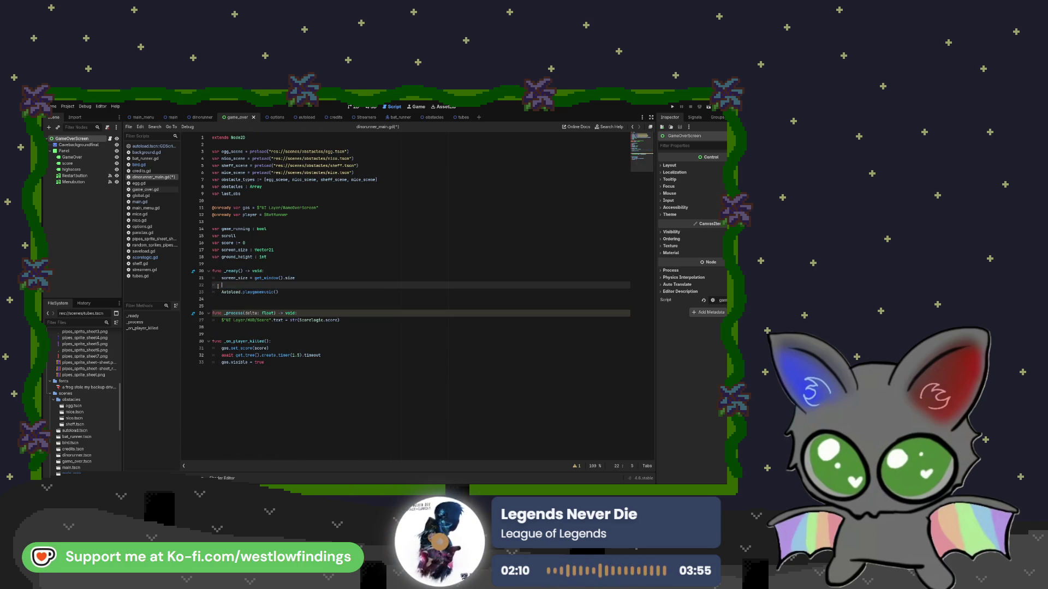
key(BackSpace)
key(BackSpace)
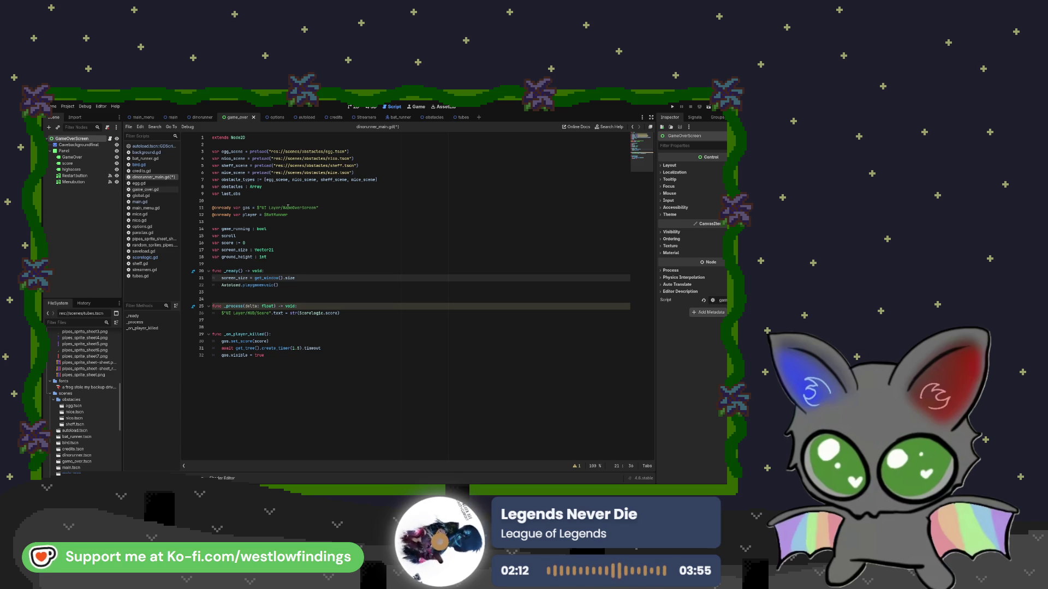
drag(267, 257, 203, 260)
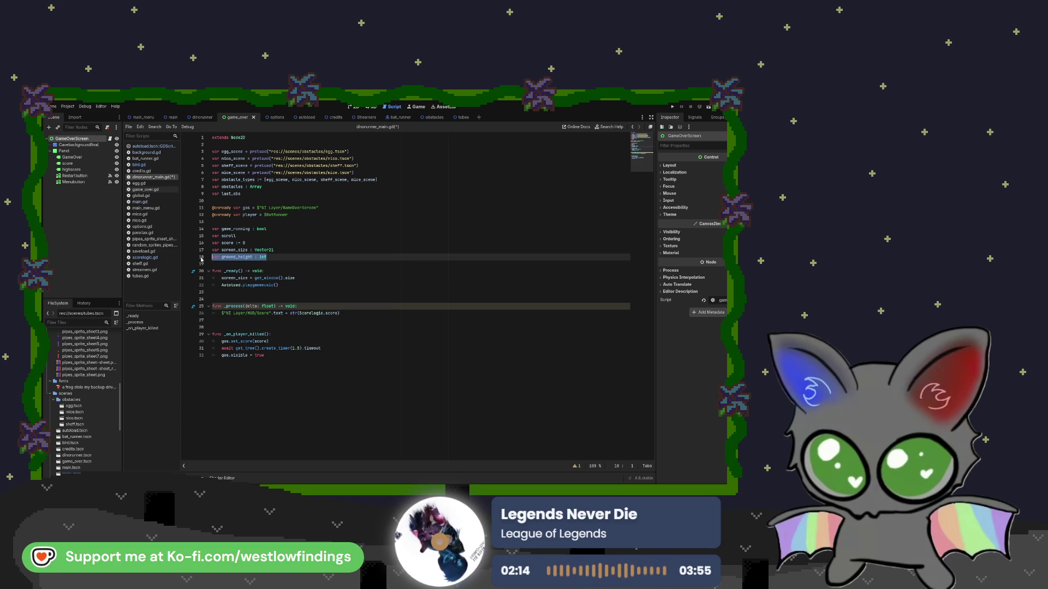
key(Delete)
key(BackSpace)
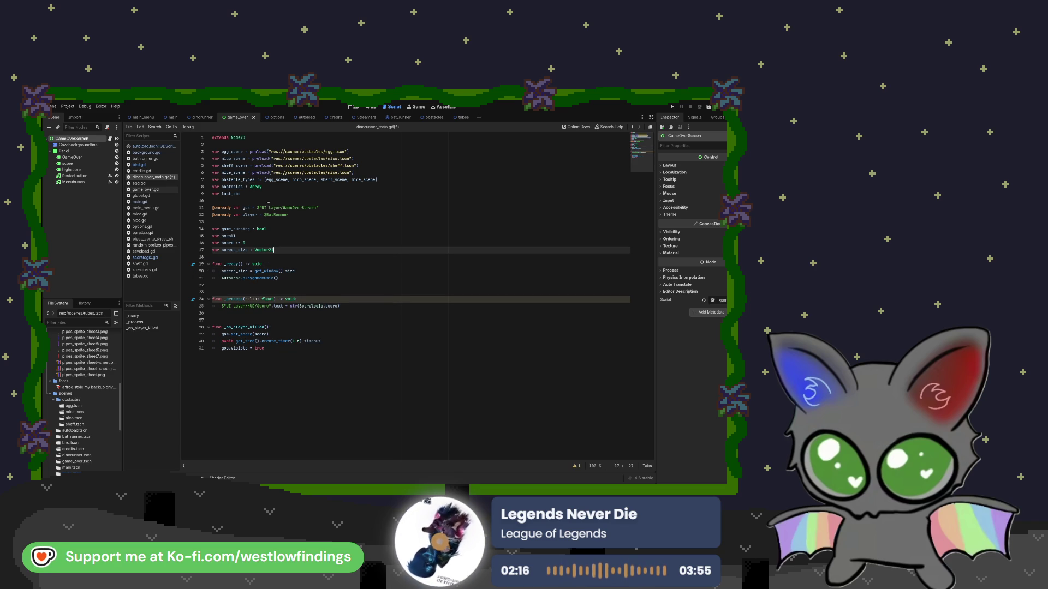
drag(252, 195, 208, 156)
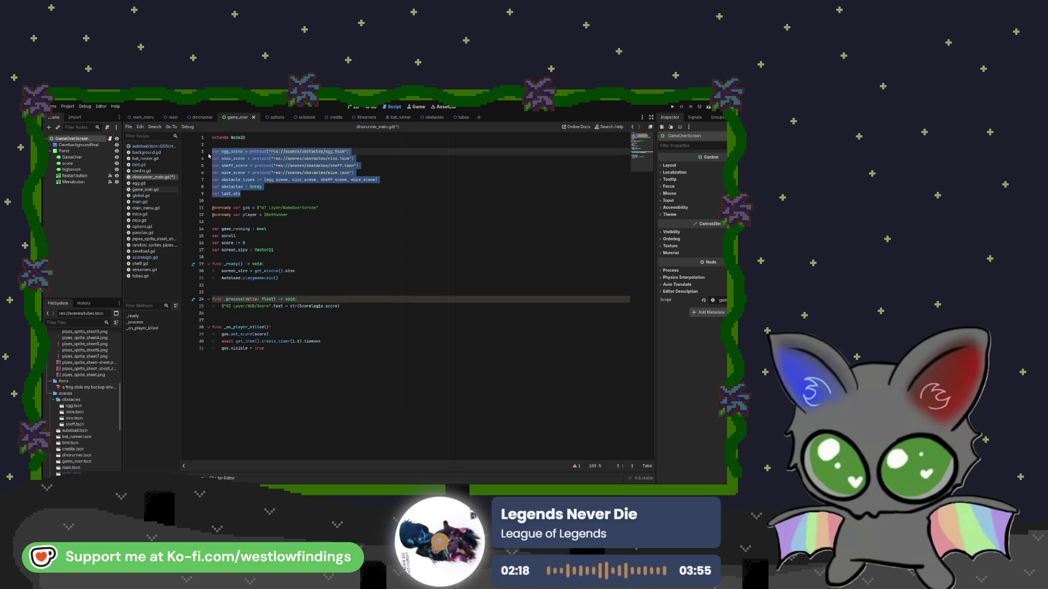
key(Delete)
key(BackSpace)
key(BackSpace)
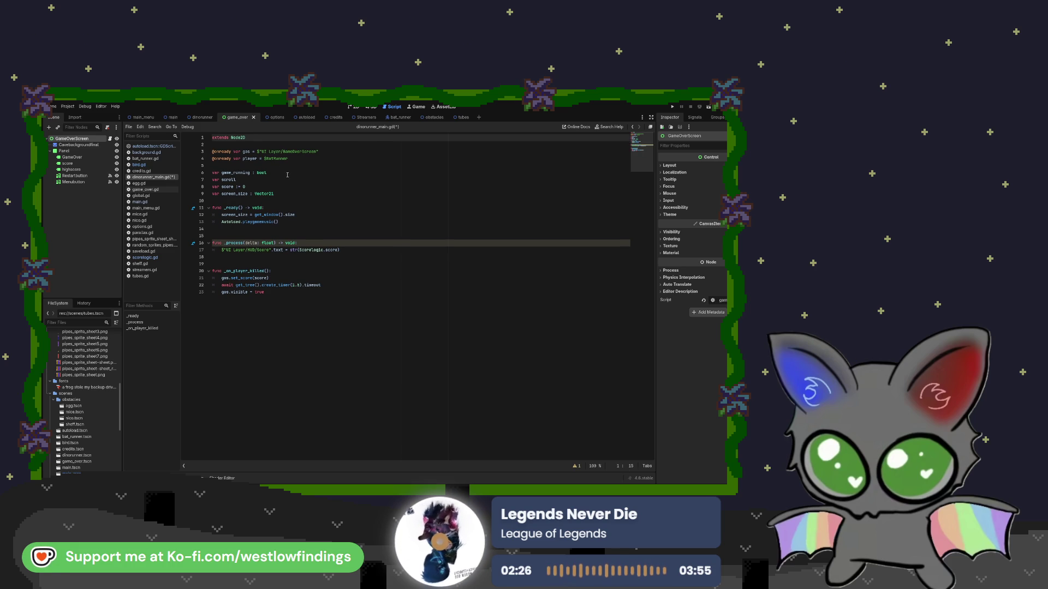
- Test-run the game, stop it, and switch to the dinorunner scene
click(708, 107)
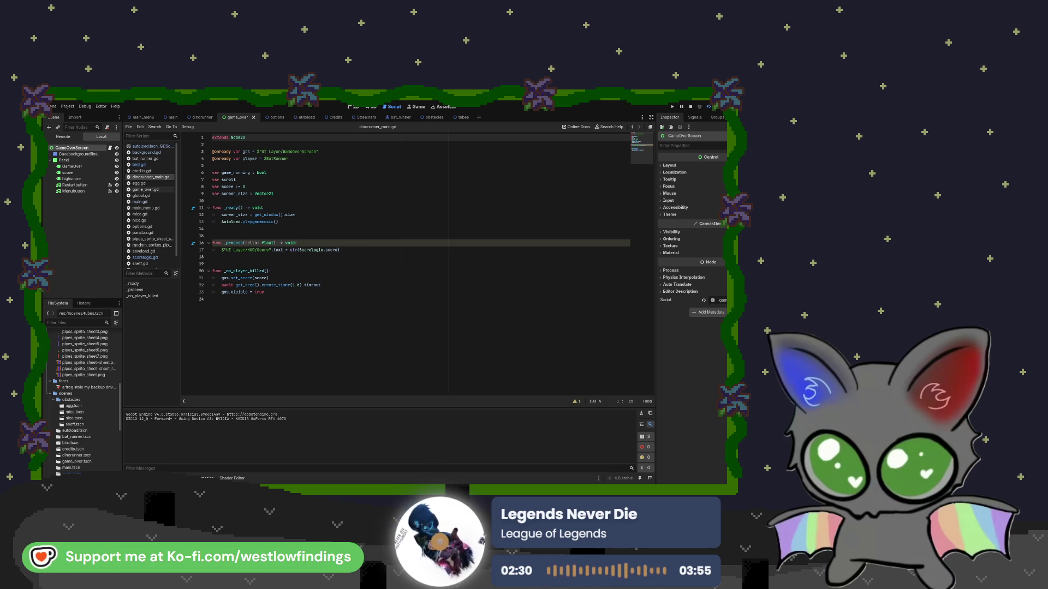
click(261, 233)
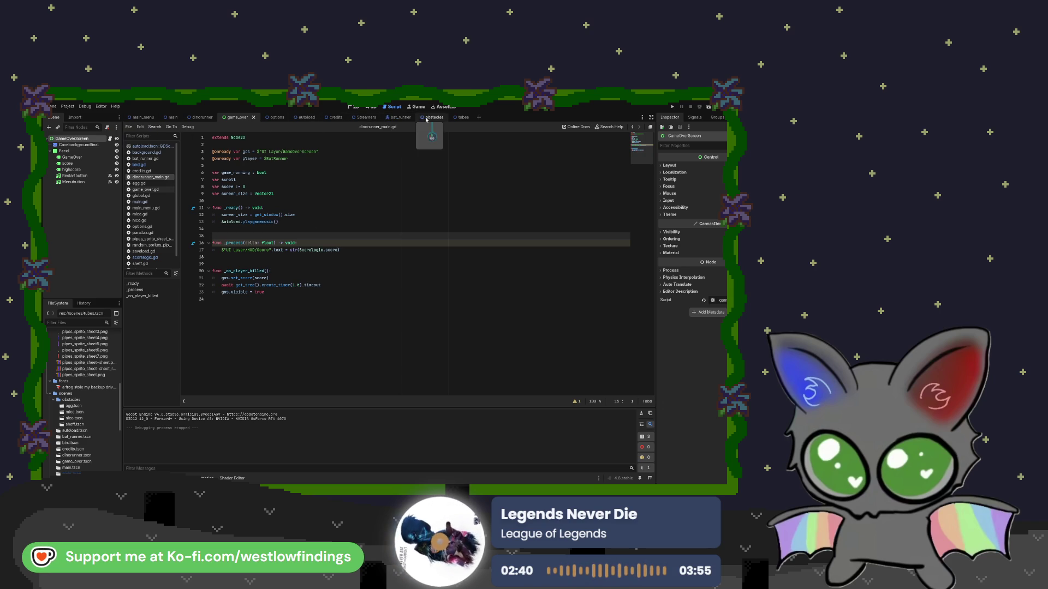
click(202, 117)
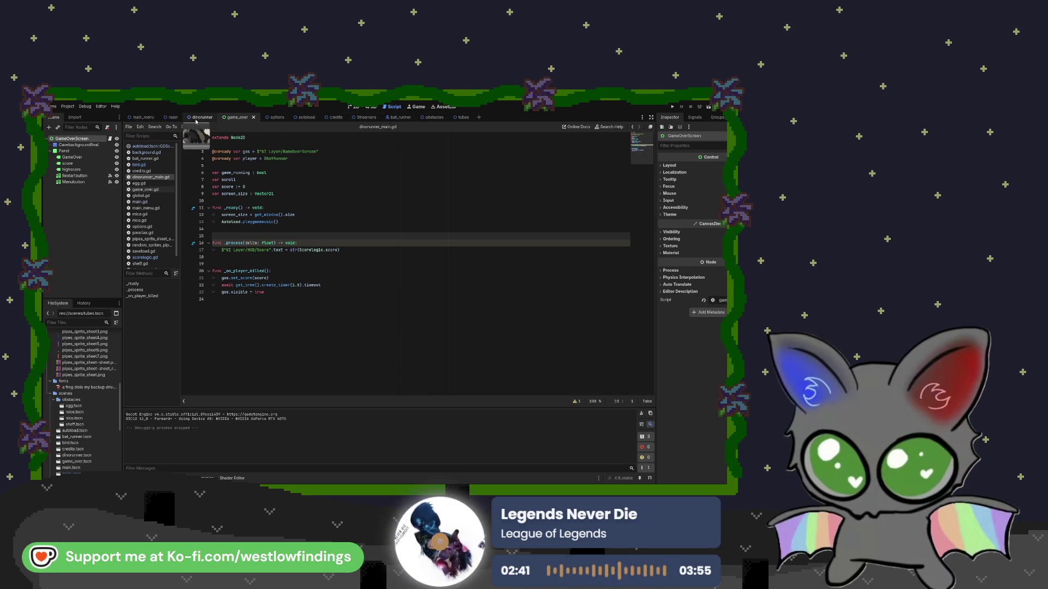
- Run and stop the game, then delete the cave background Sprite2D, undoing an accidental StaticBody2D deletion
click(701, 107)
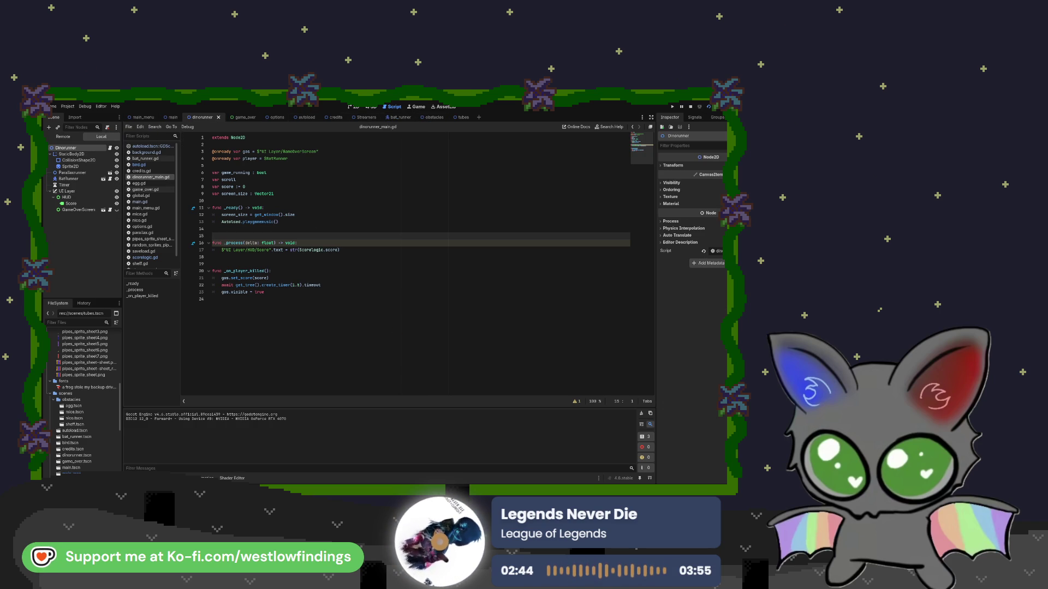
key(F8)
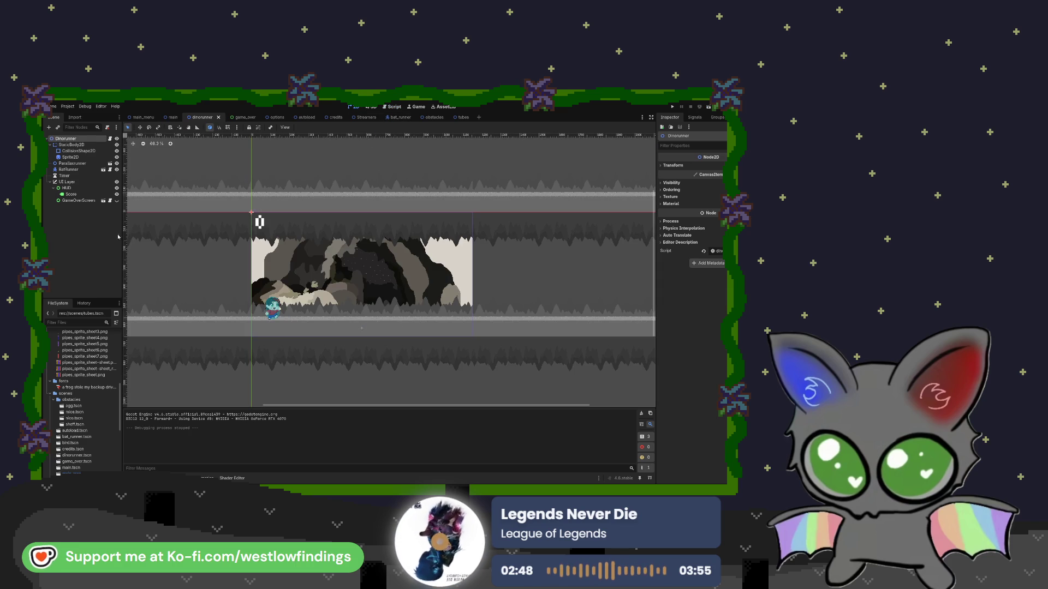
click(77, 144)
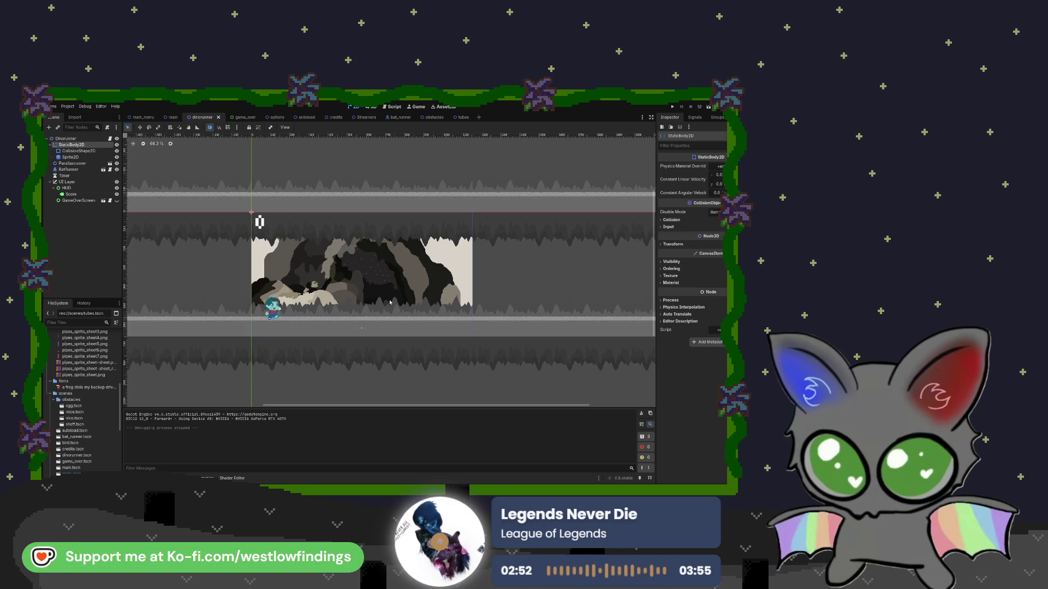
key(Delete)
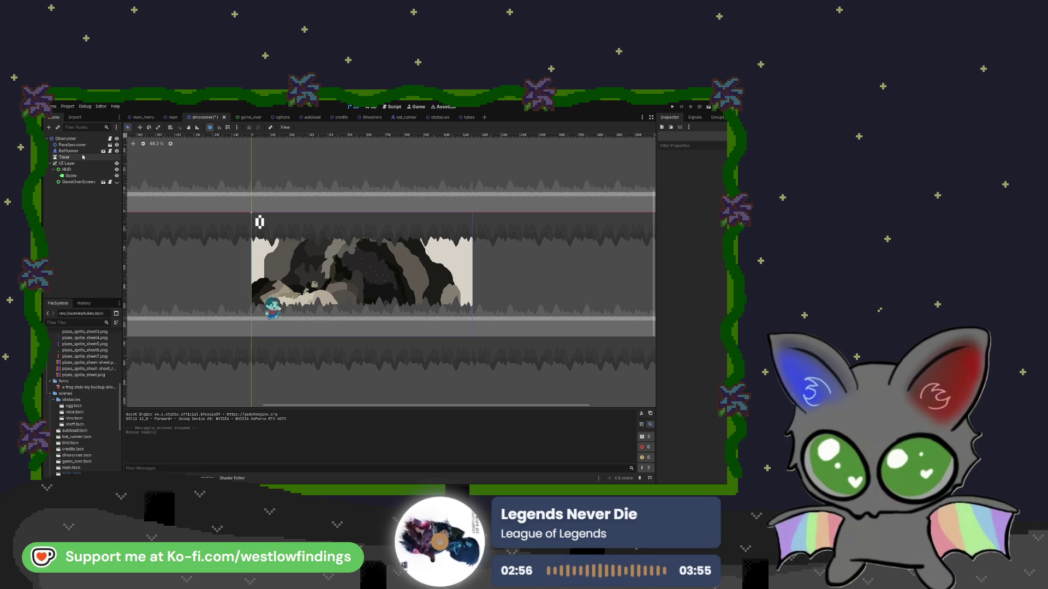
key(ctrl+z)
click(83, 156)
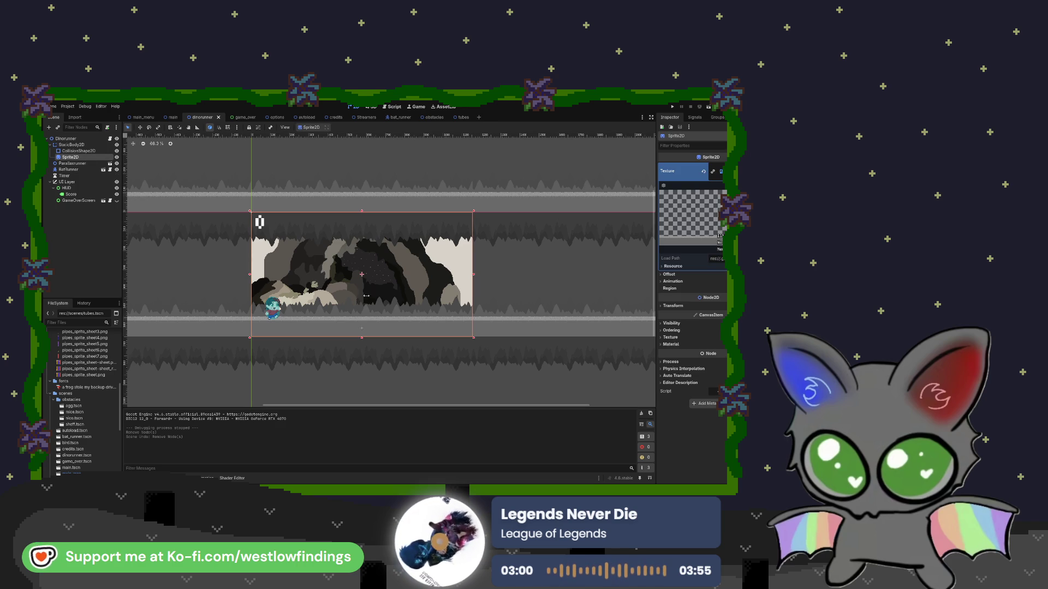
key(Delete)
- Move StaticBody2D below the Timer, collapse UI Layer, then save and test-run the scene
mouse_move(78, 145)
mouse_down()
mouse_move(76, 173)
mouse_move(73, 162)
mouse_up()
click(50, 175)
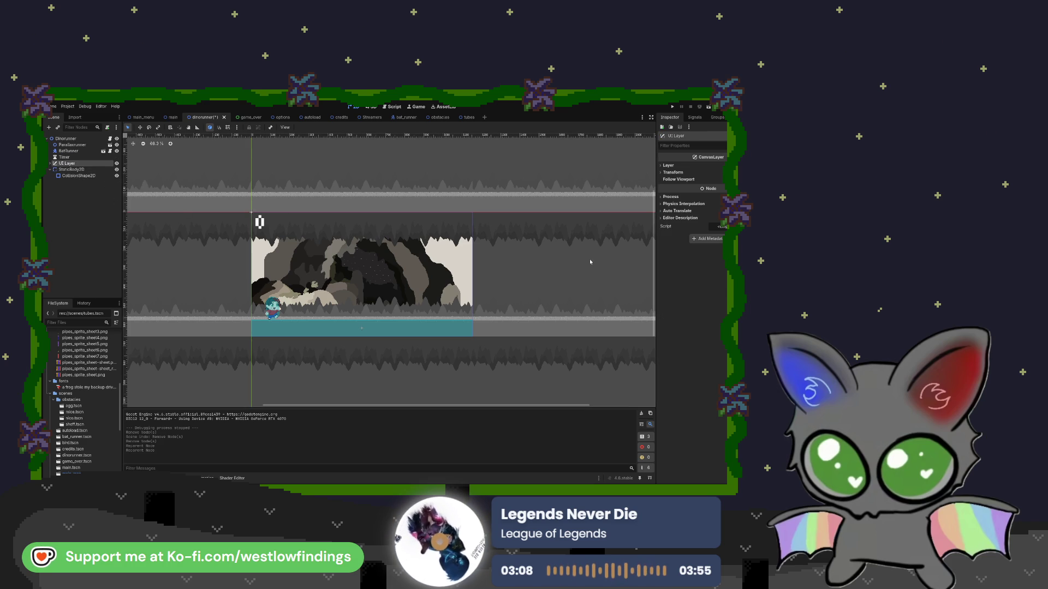
click(709, 107)
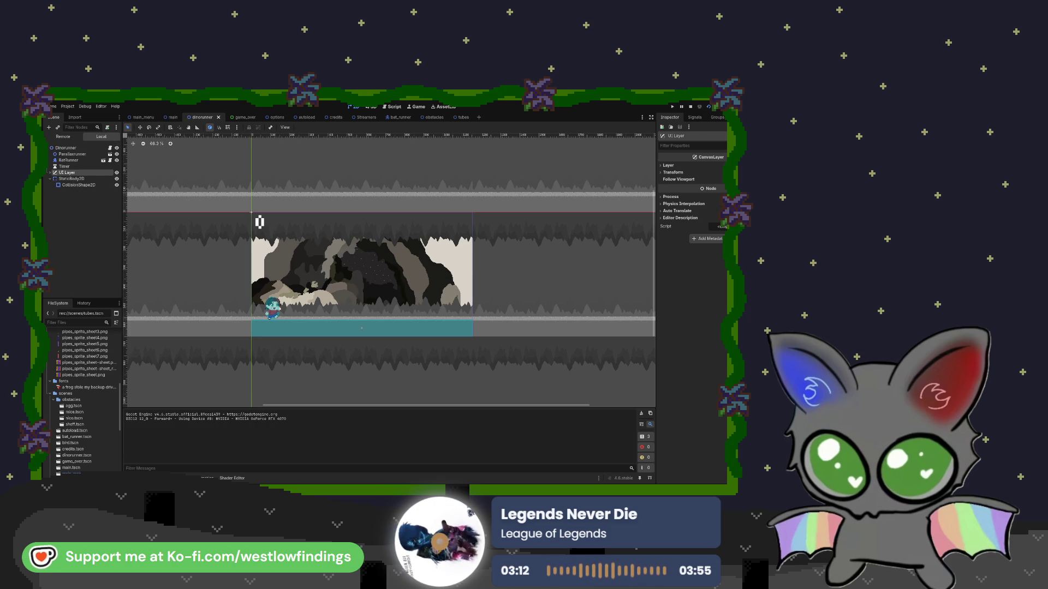
key(F8)
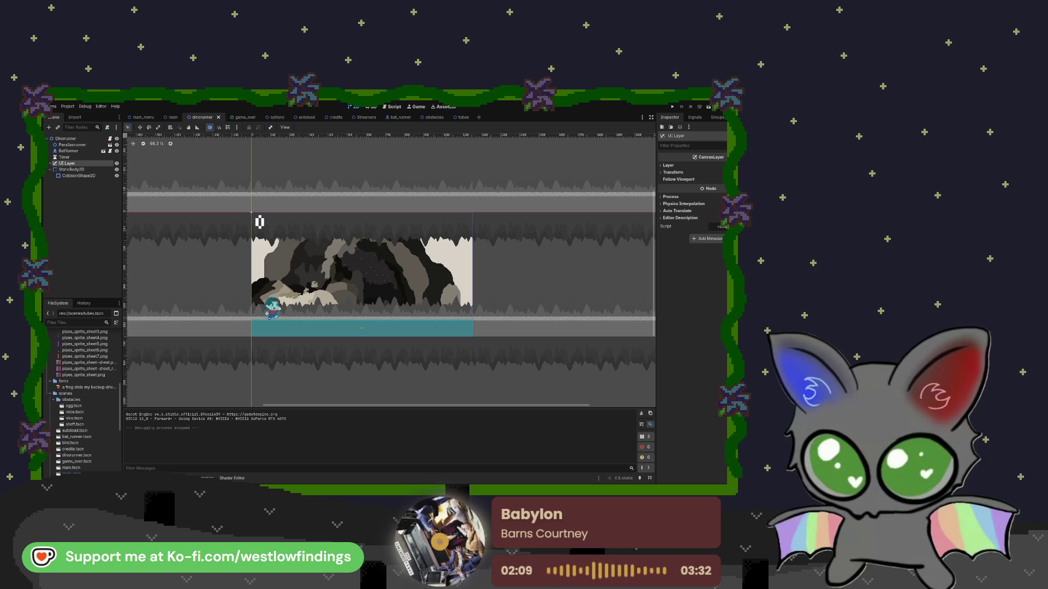
scroll(82, 398, down, 6)
- Open obstacles.tscn from the FileSystem dock and show the Obstacles node's attached script
scroll(82, 398, up, 3)
click(96, 405)
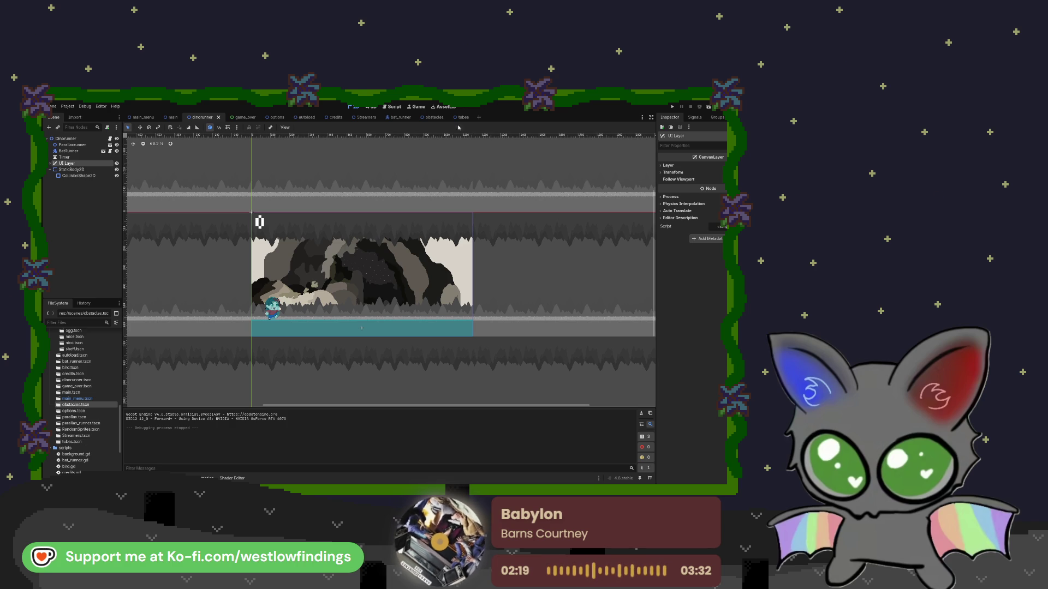
click(431, 118)
scroll(289, 332, down, 3)
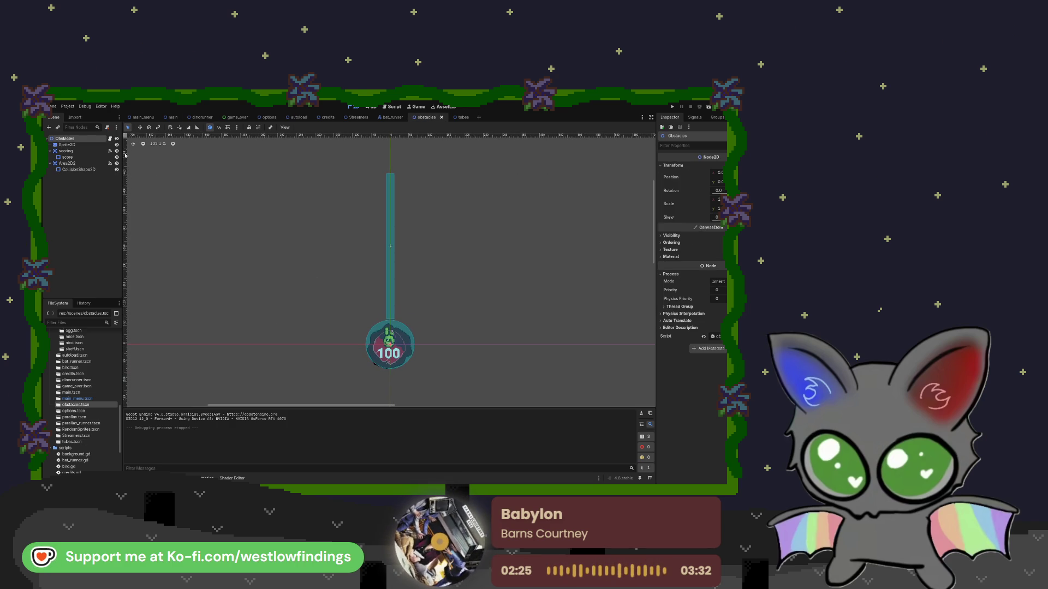
click(110, 139)
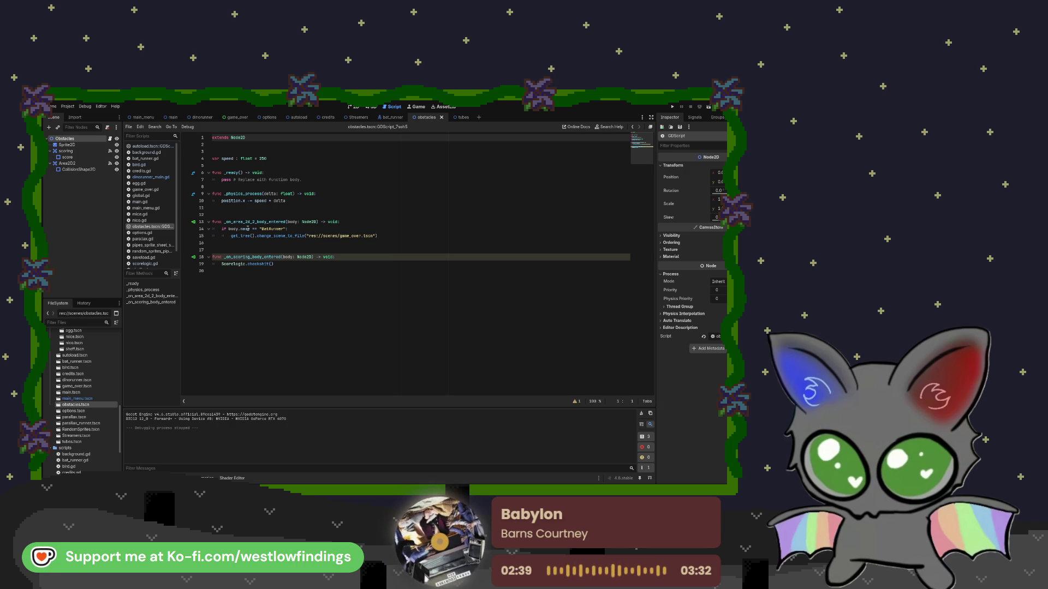
click(201, 117)
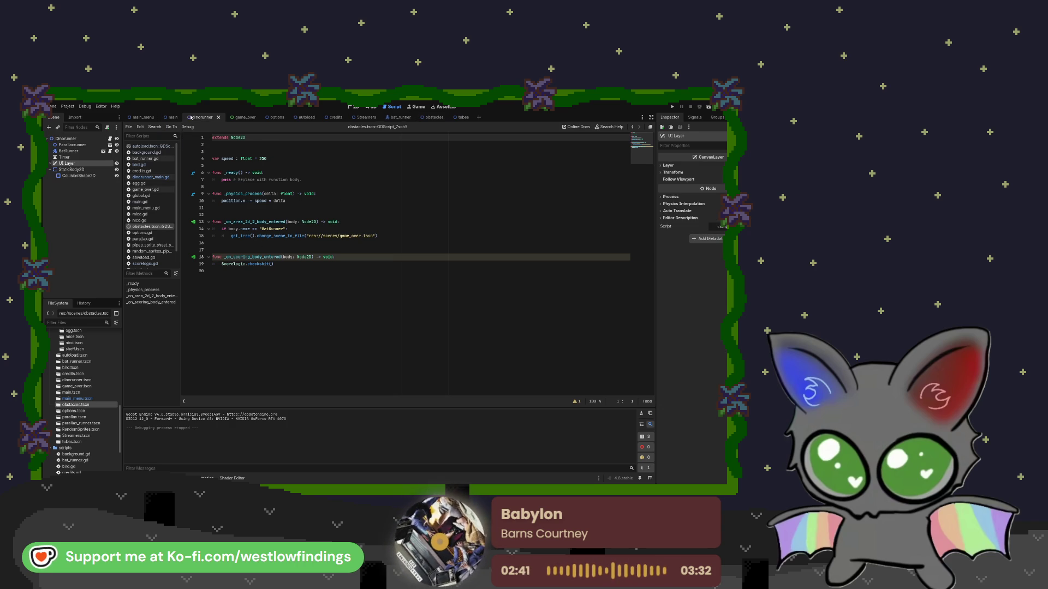
click(421, 118)
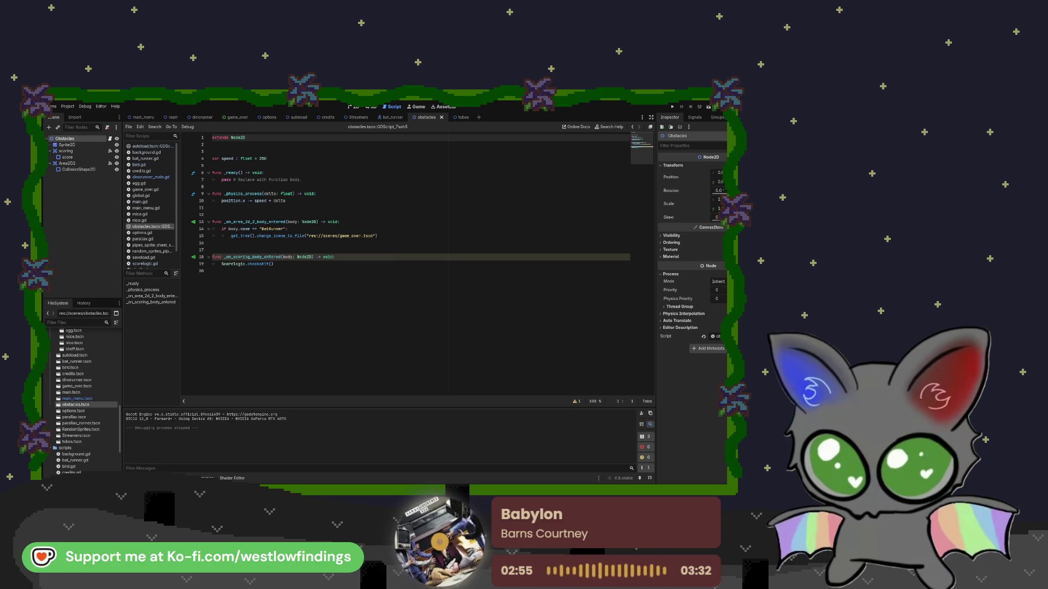
scroll(82, 361, down, 5)
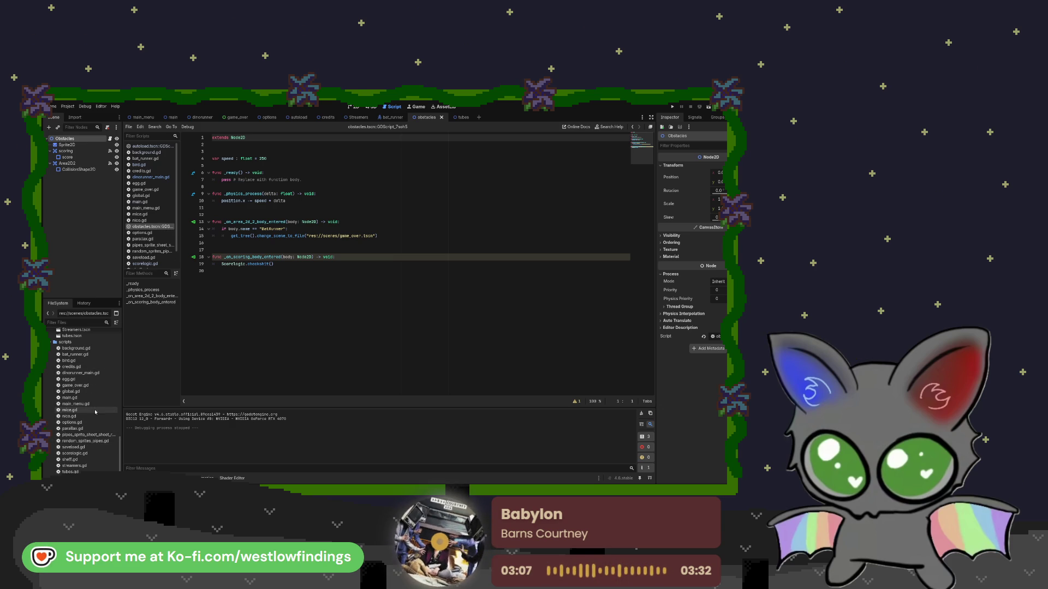
- Save the built-in obstacles script as obstacles.gd, then bring up autoload.gd and its scene
click(154, 227)
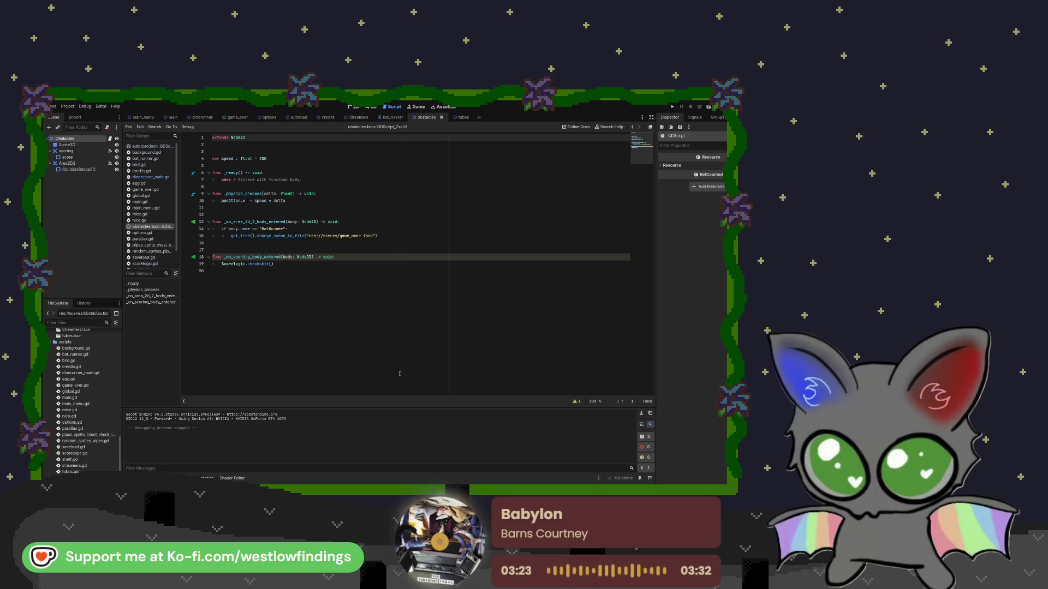
key(ctrl+s)
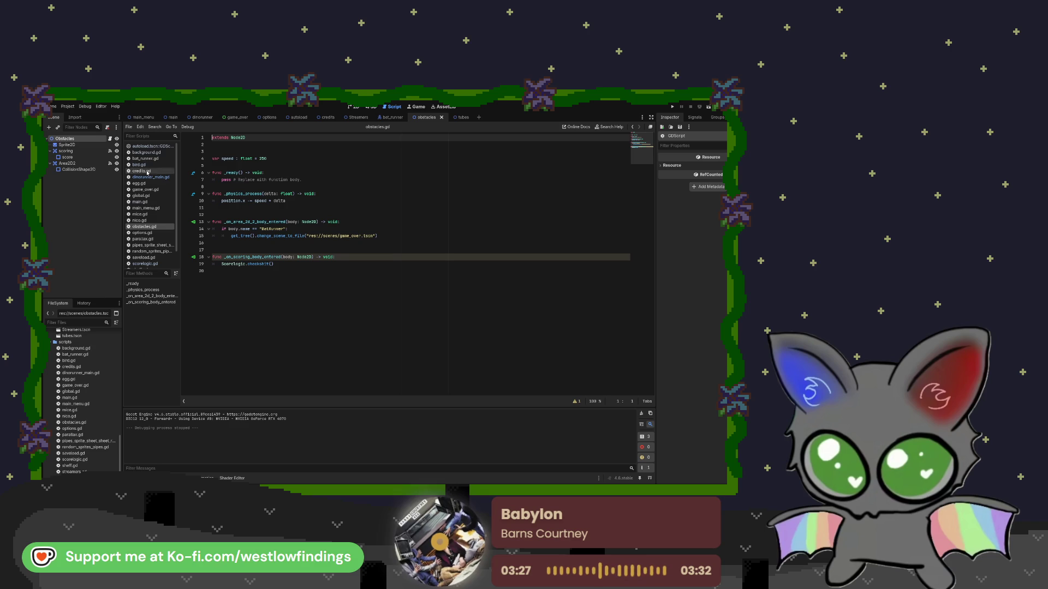
click(153, 146)
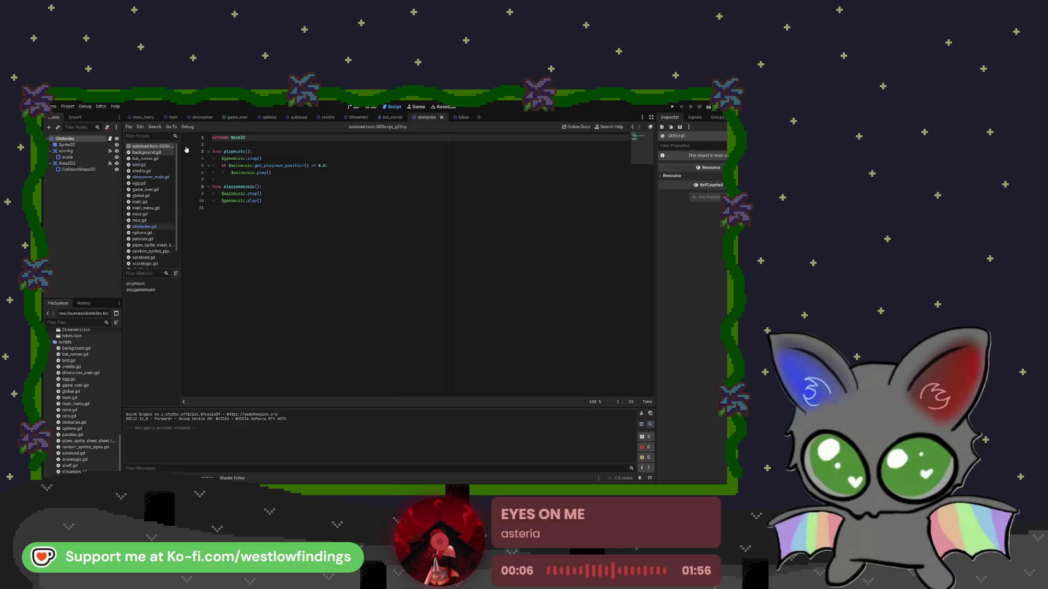
click(297, 118)
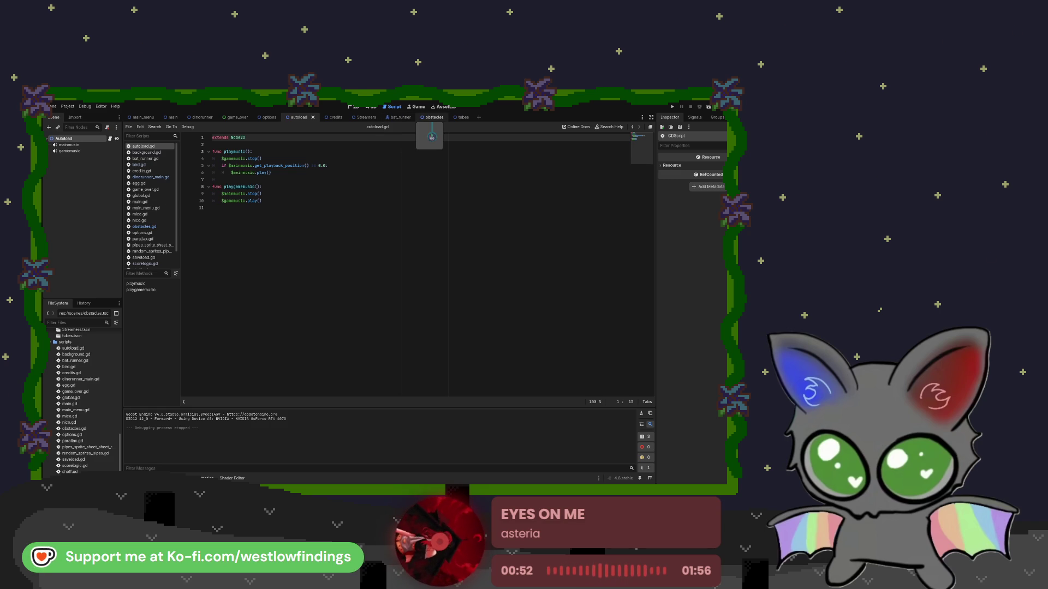
- Return from the autoload scene to obstacles.gd, then move to the main scene
click(435, 117)
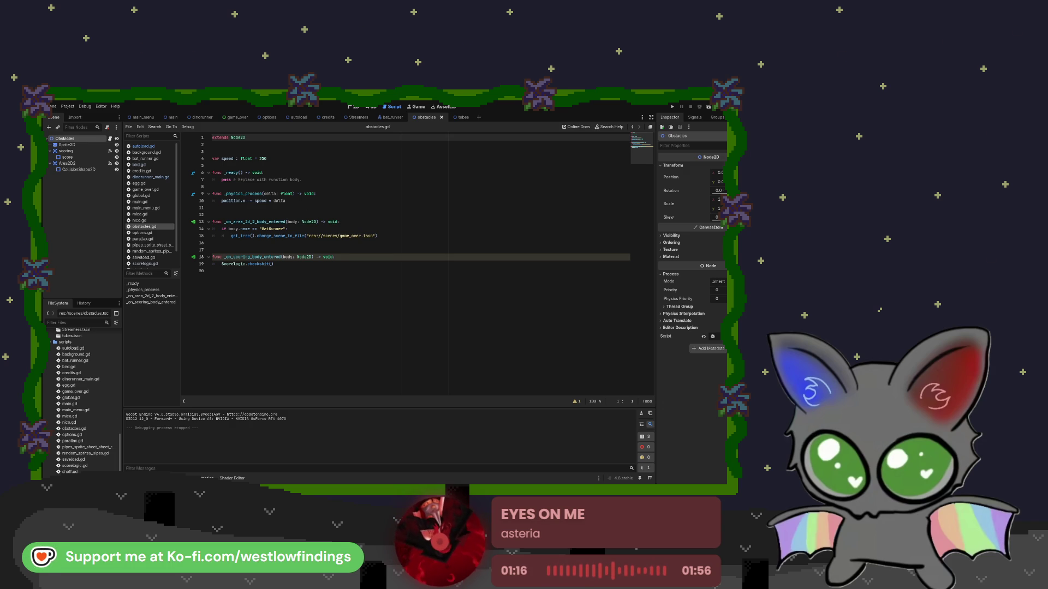
click(172, 118)
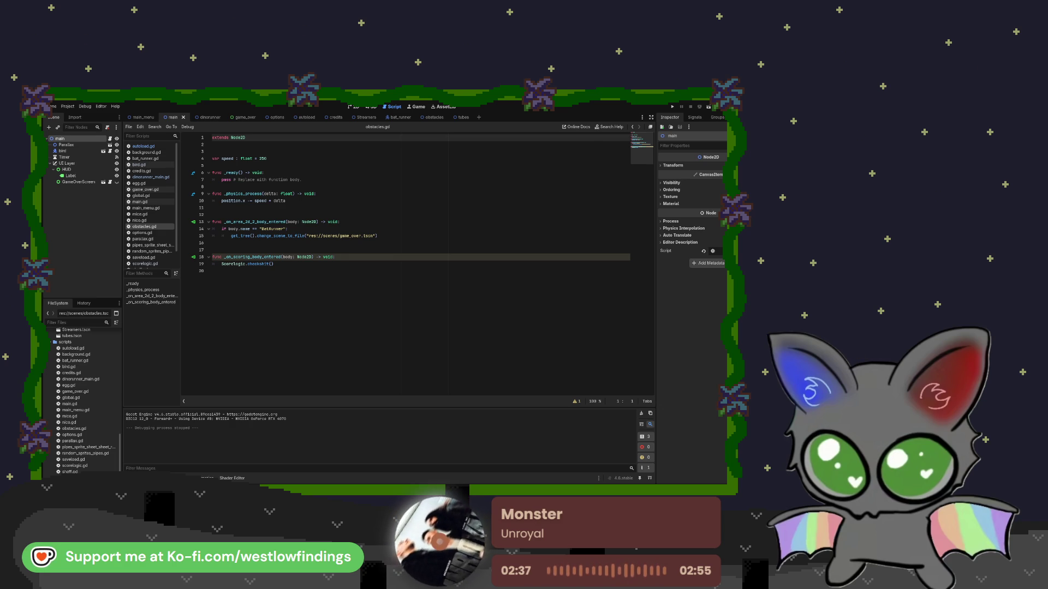
- Instance obstacles.tscn into the dinorunner scene tree and run the game to test it
key(ctrl+Tab)
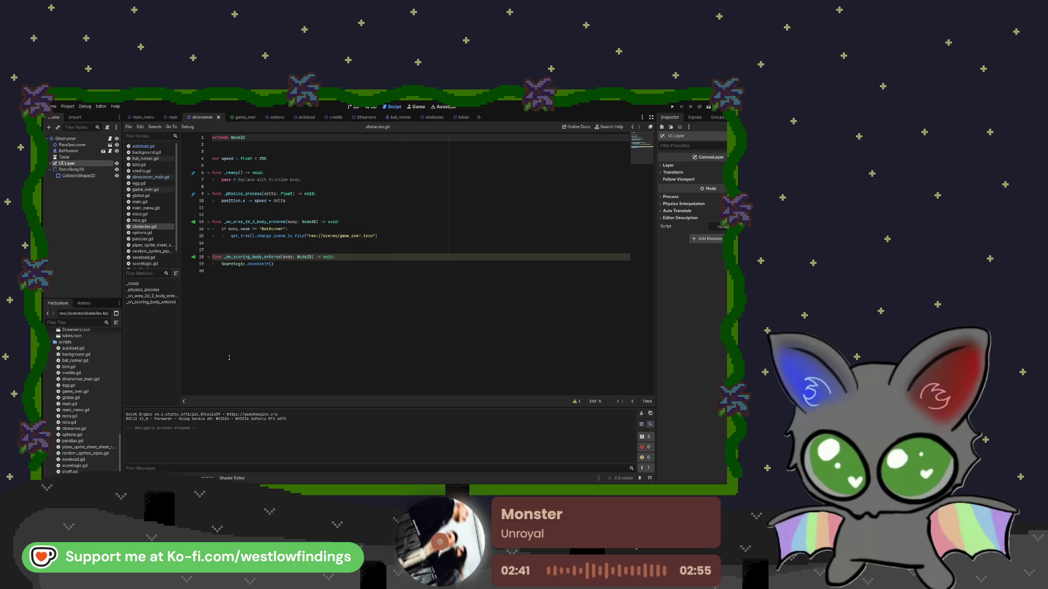
scroll(84, 453, down, 2)
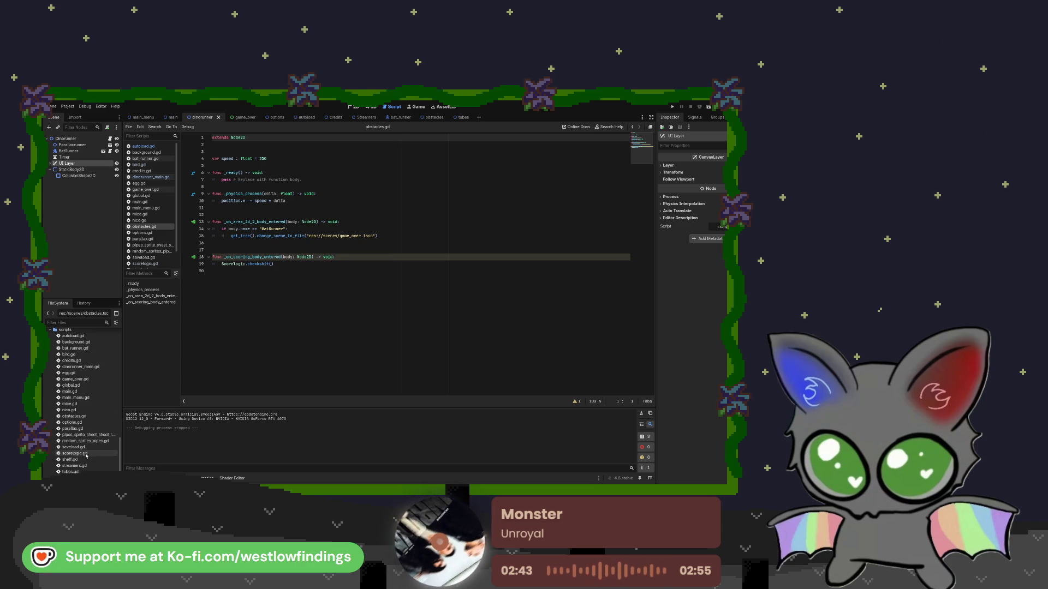
click(97, 418)
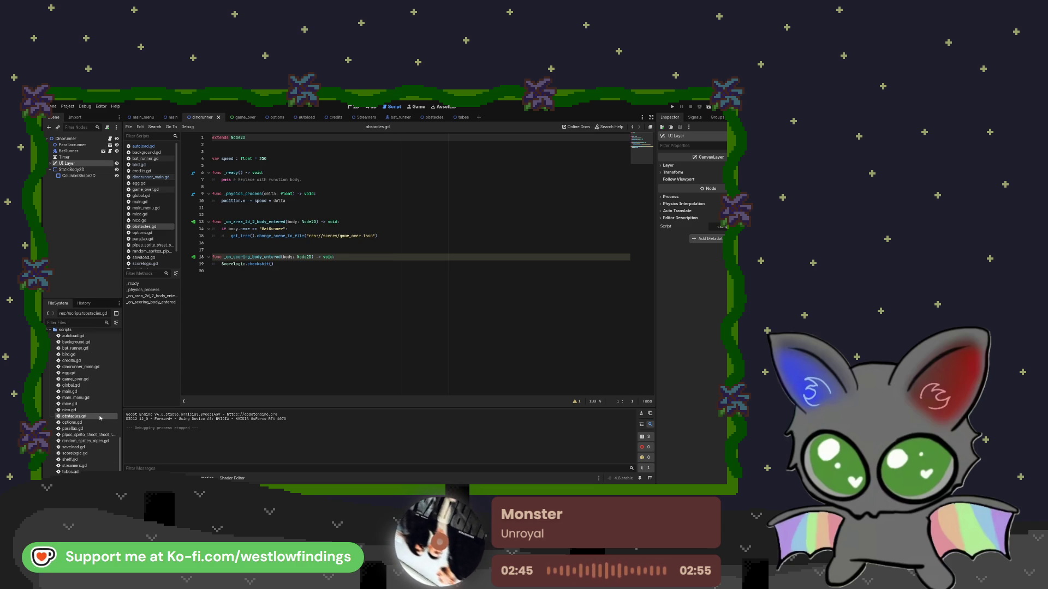
scroll(97, 417, up, 5)
mouse_move(79, 418)
mouse_down()
mouse_move(96, 218)
mouse_move(87, 161)
mouse_up()
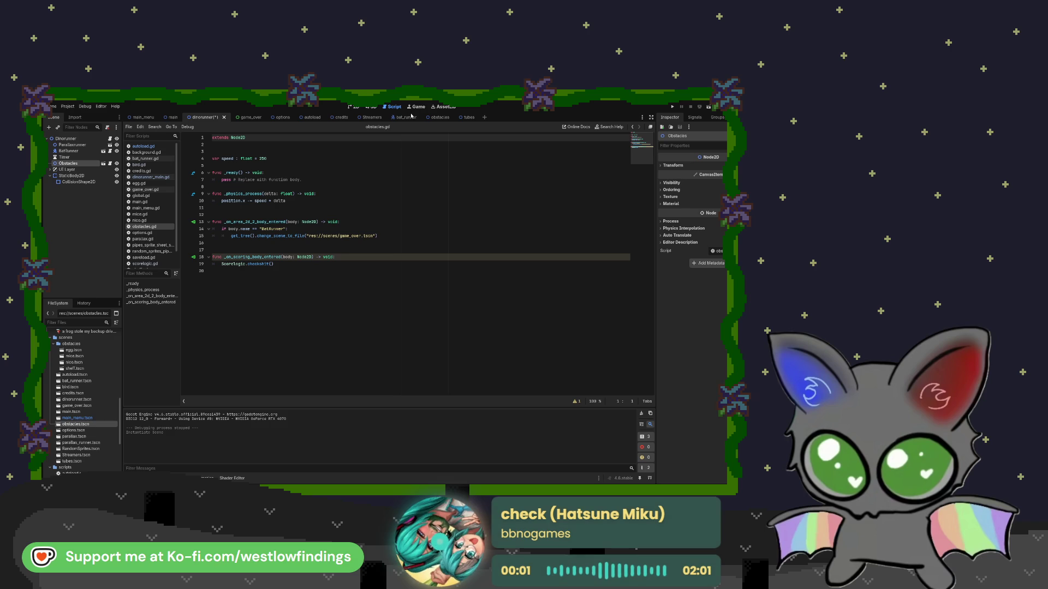
click(707, 107)
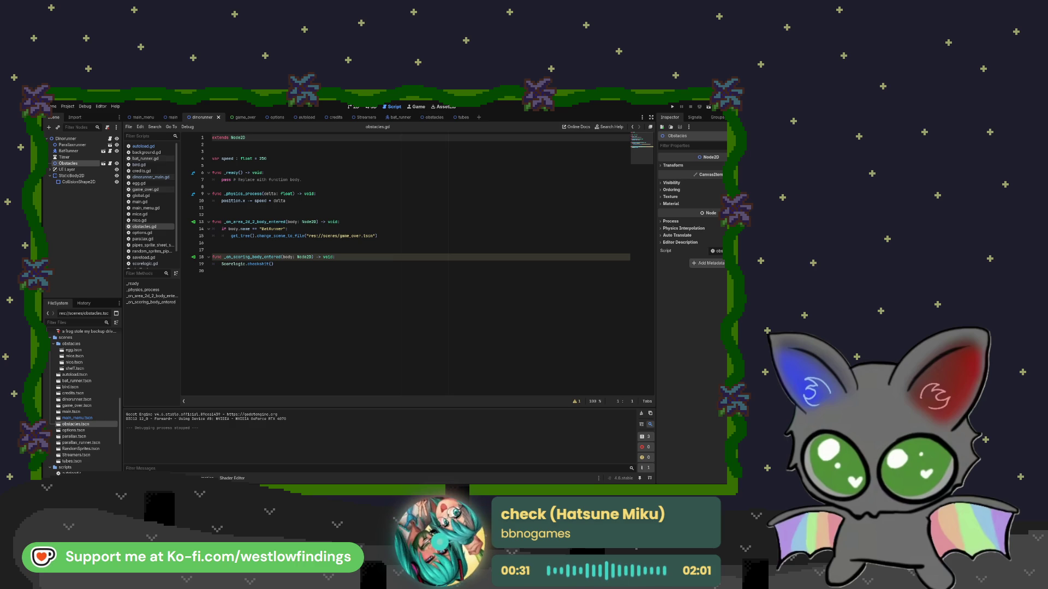
click(462, 118)
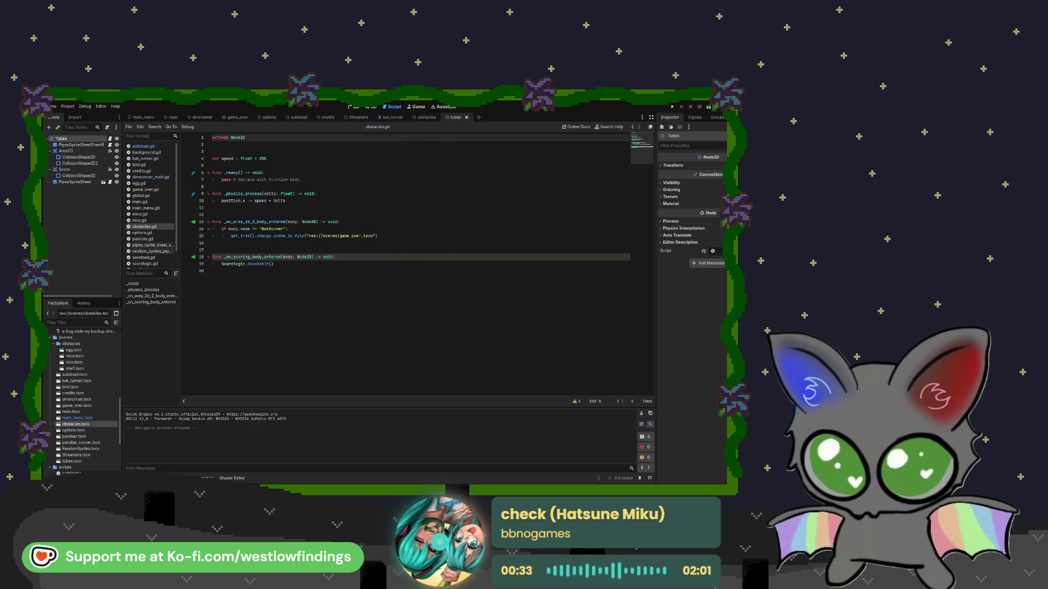
- Browse the tubes scene's scripts, including the reversed and random pipe sprite scripts
click(350, 108)
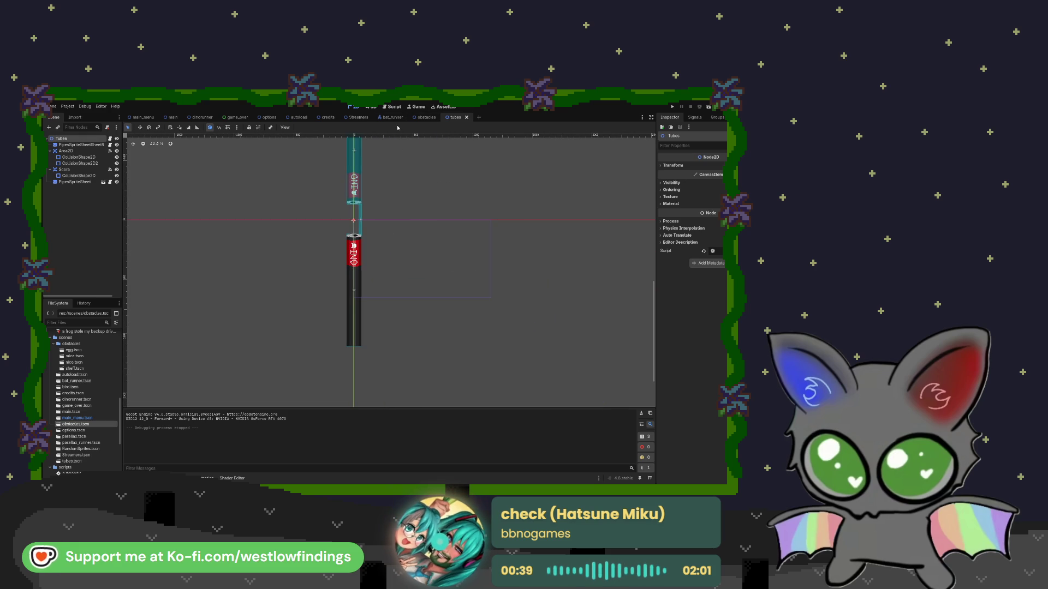
click(110, 139)
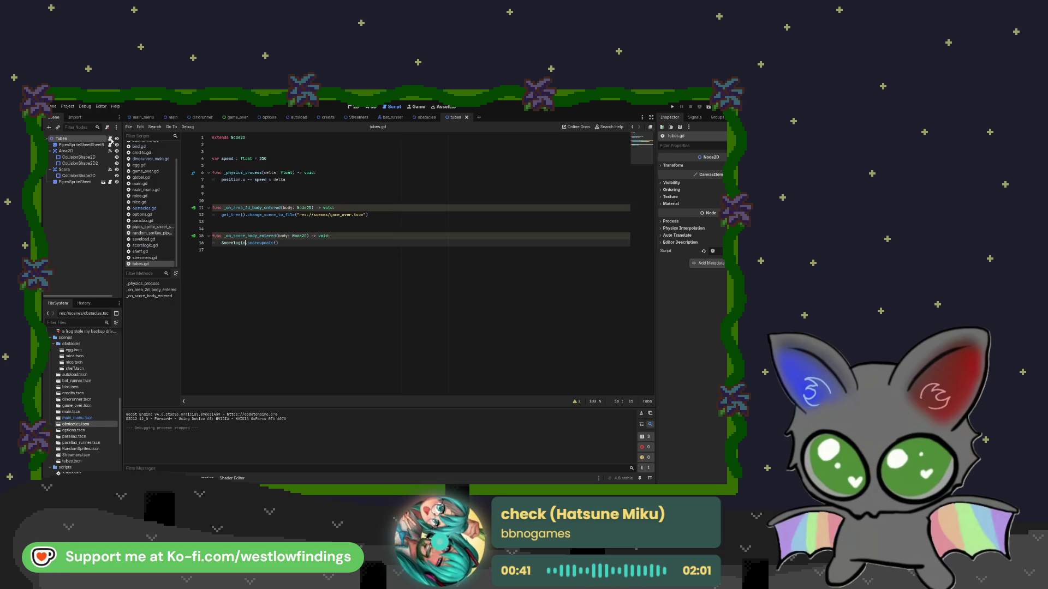
click(110, 145)
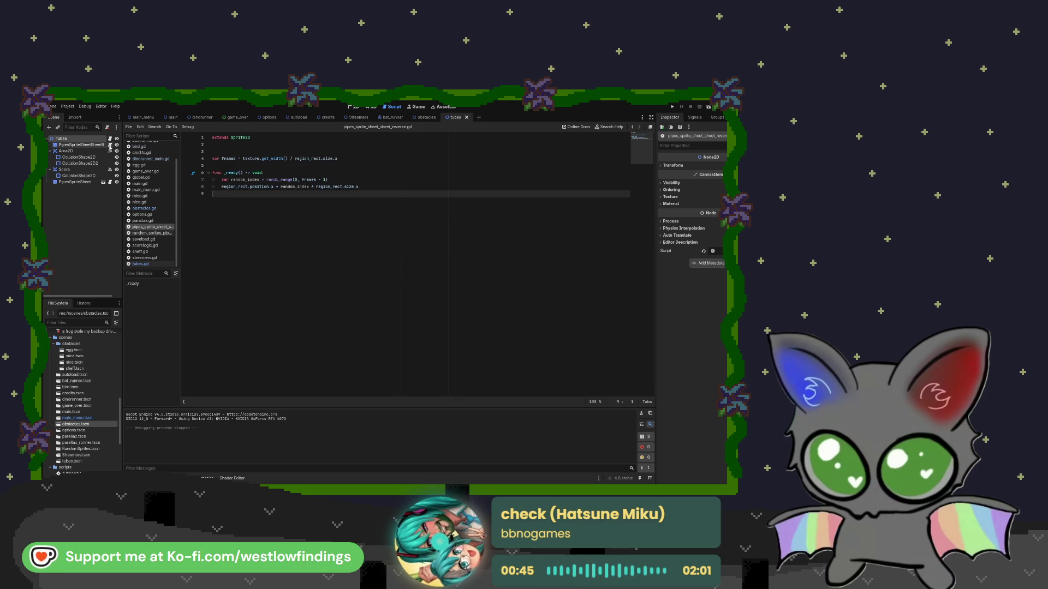
click(109, 182)
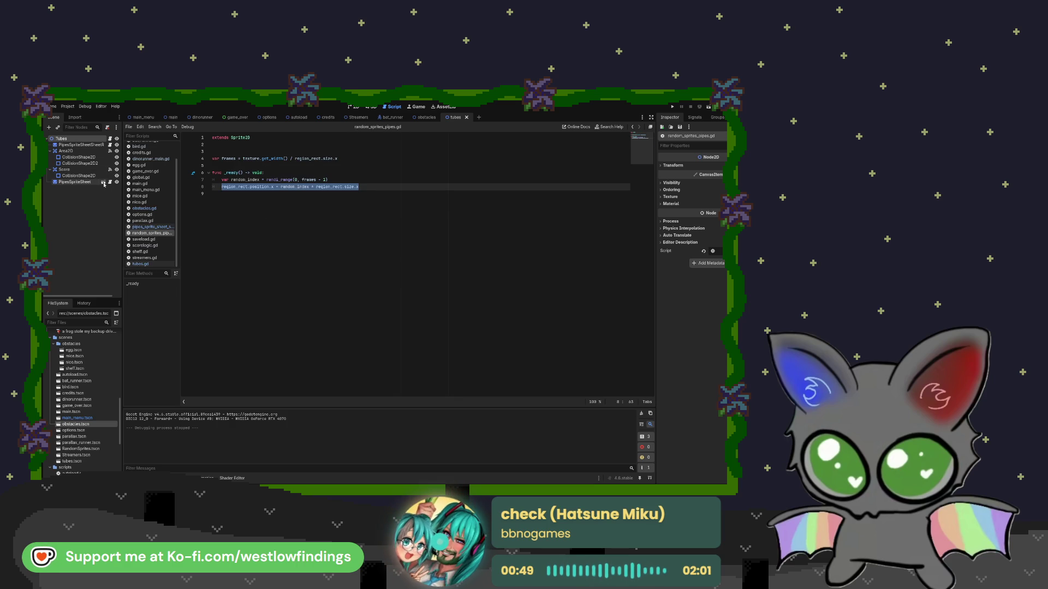
click(104, 182)
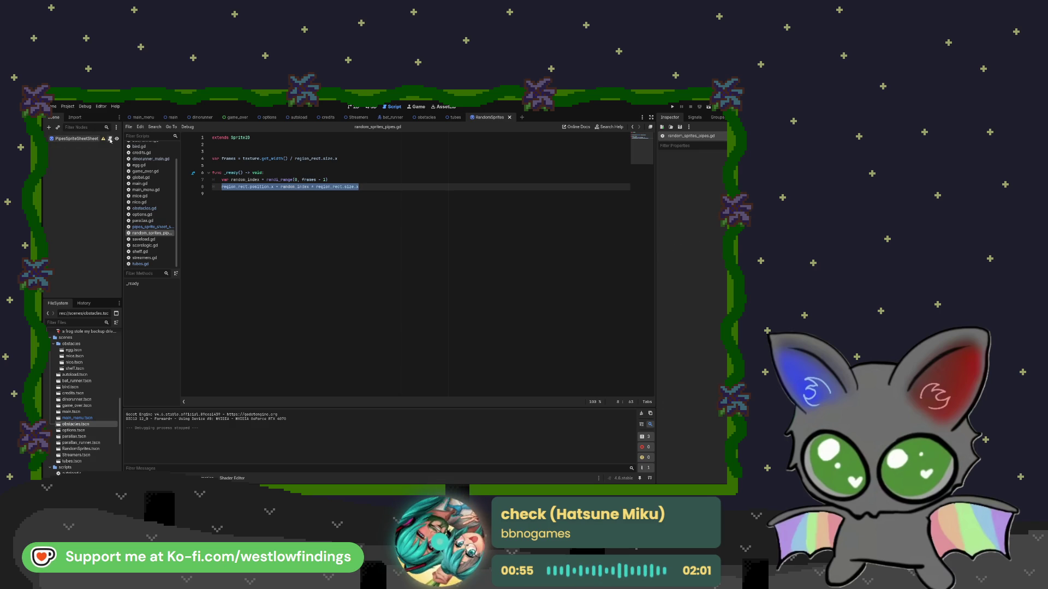
click(110, 139)
click(110, 139)
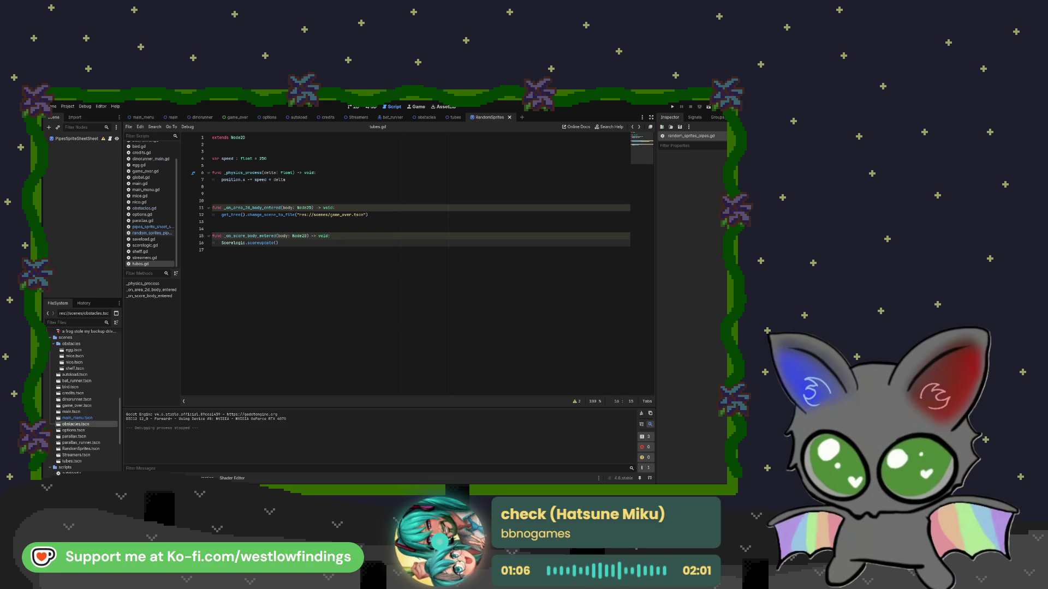
- Review obstacles.gd, then bring up main.gd with its tube-spawning timeout function
click(427, 117)
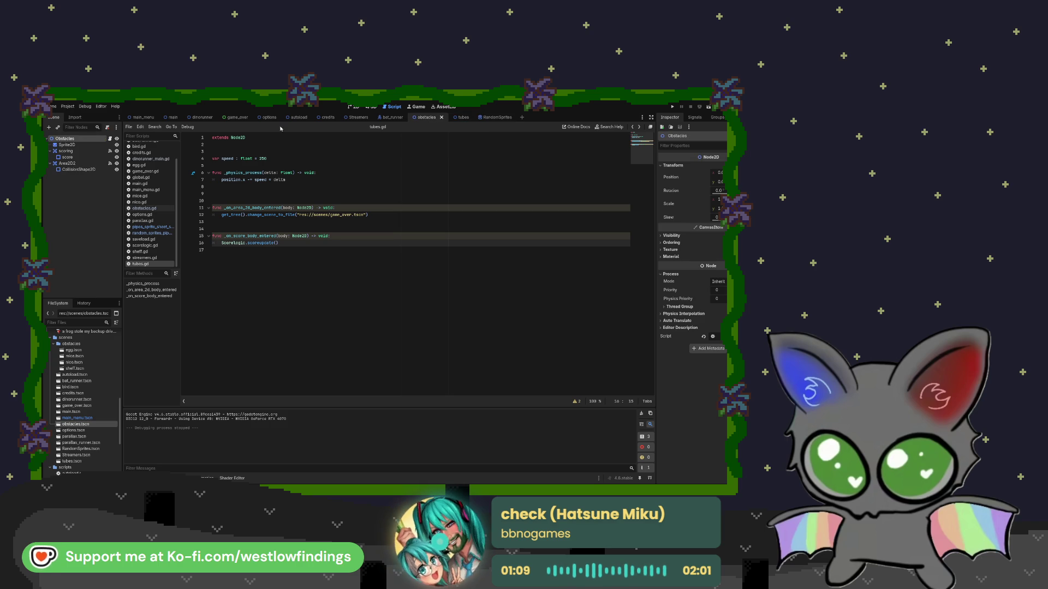
click(110, 138)
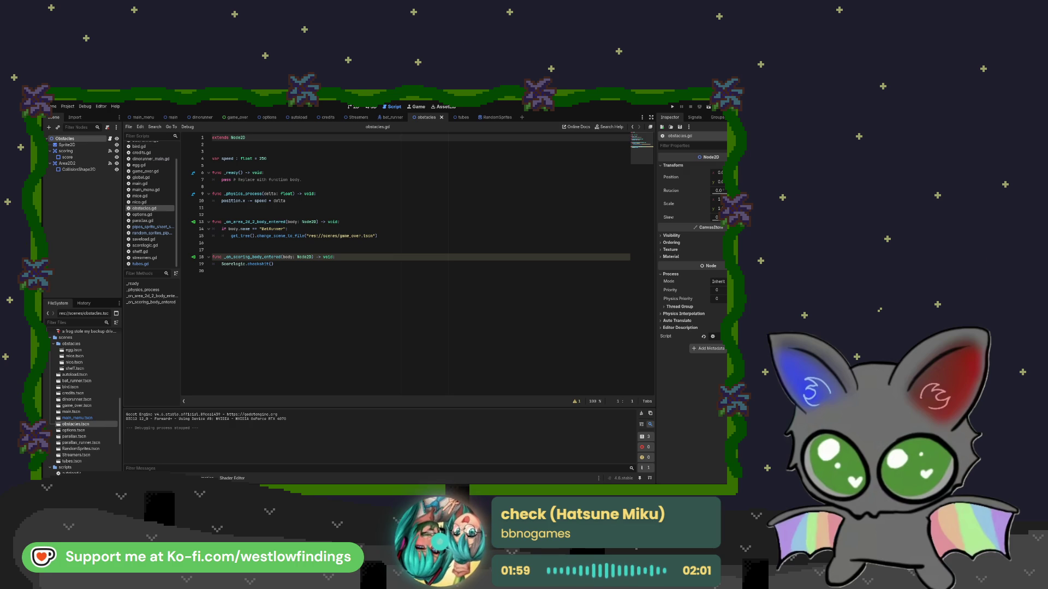
click(171, 118)
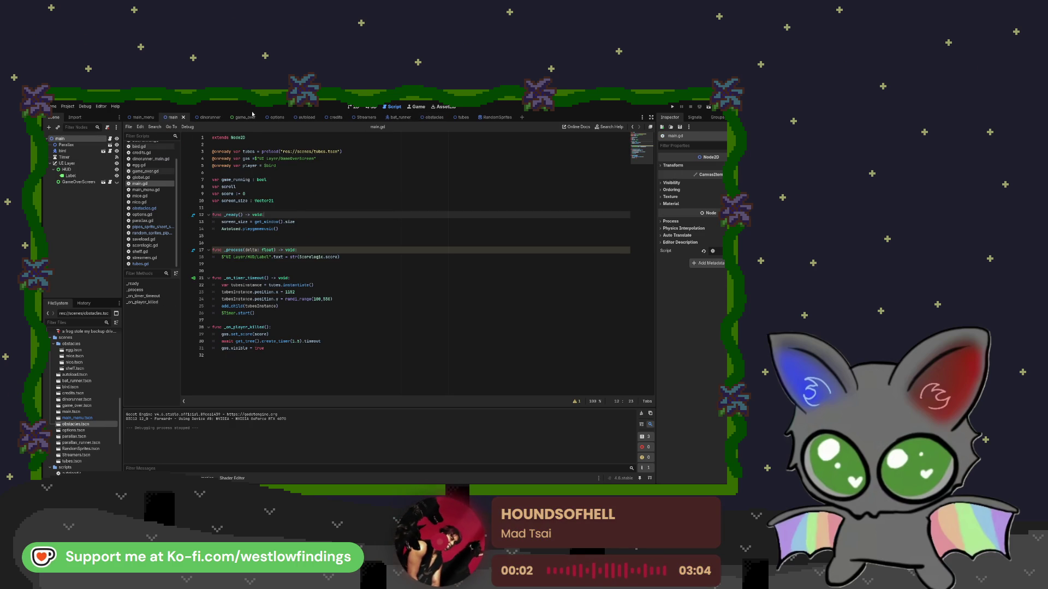
click(202, 118)
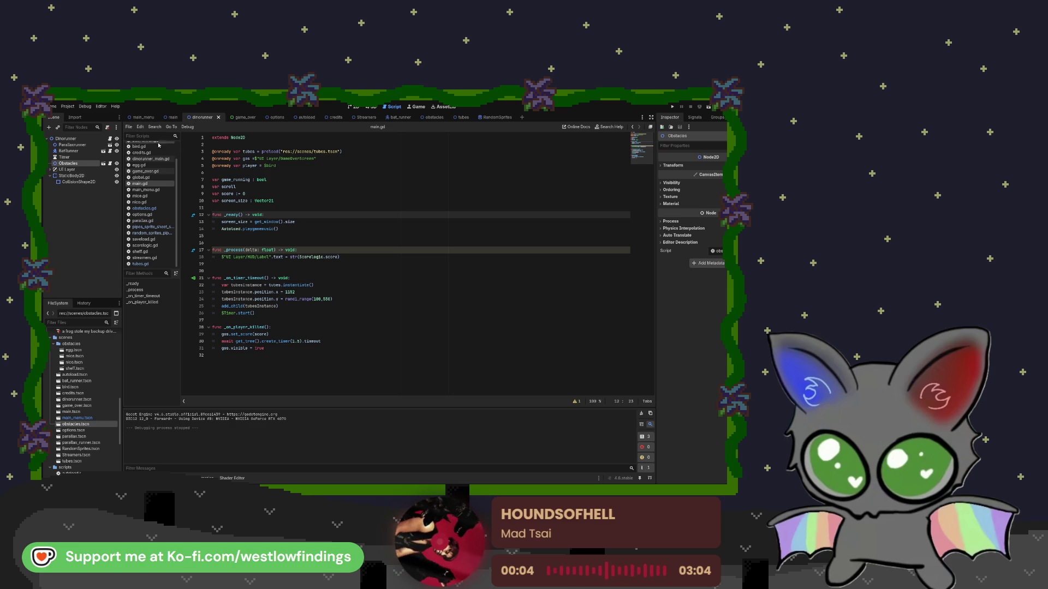
click(110, 139)
click(223, 150)
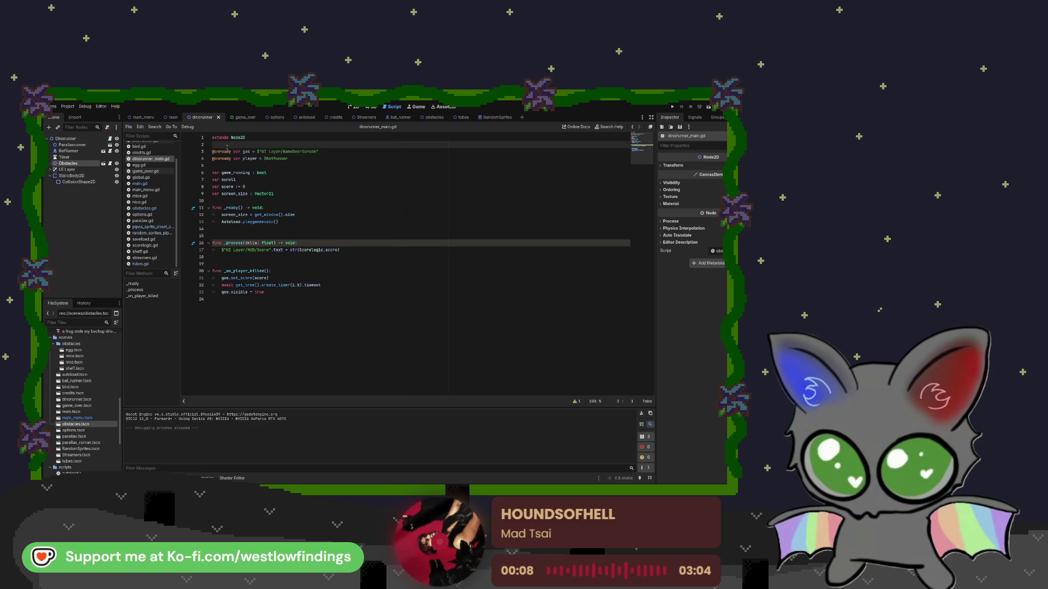
key(ctrl+shift+Return)
text(@onrea)
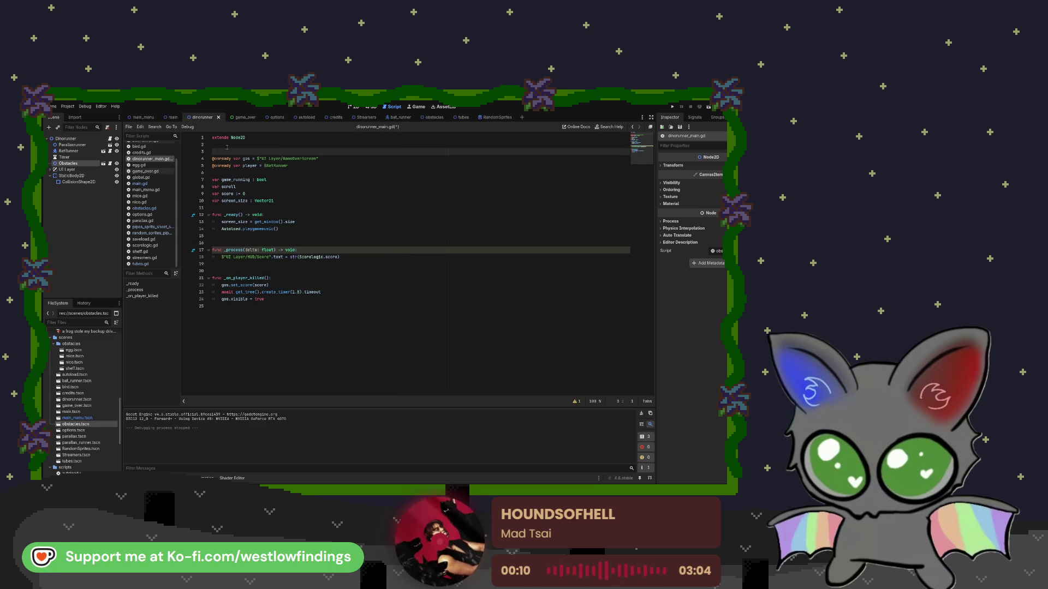
key(Return)
text(dy var )
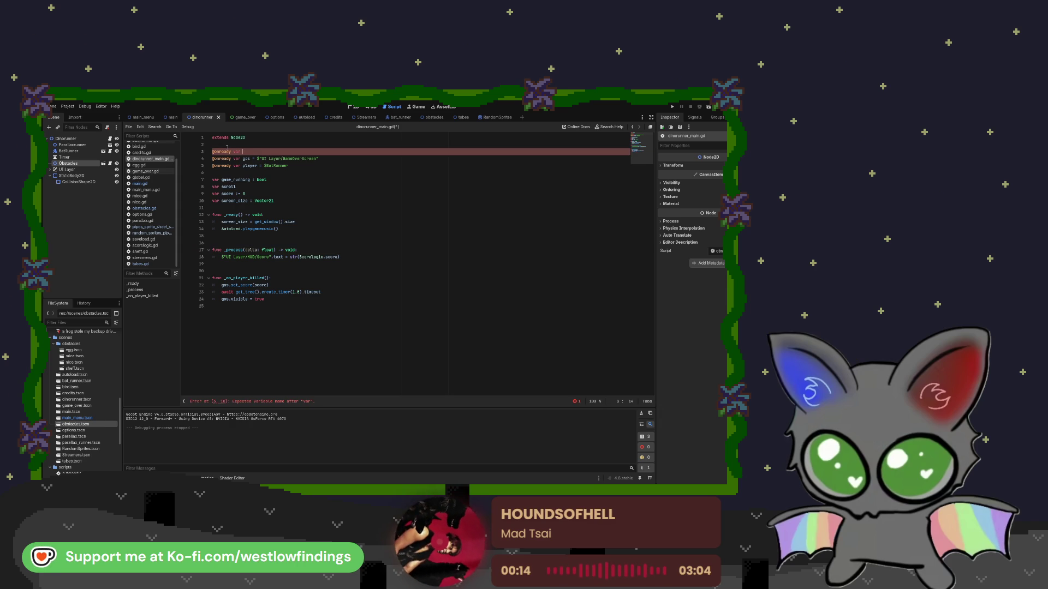
text(cas)
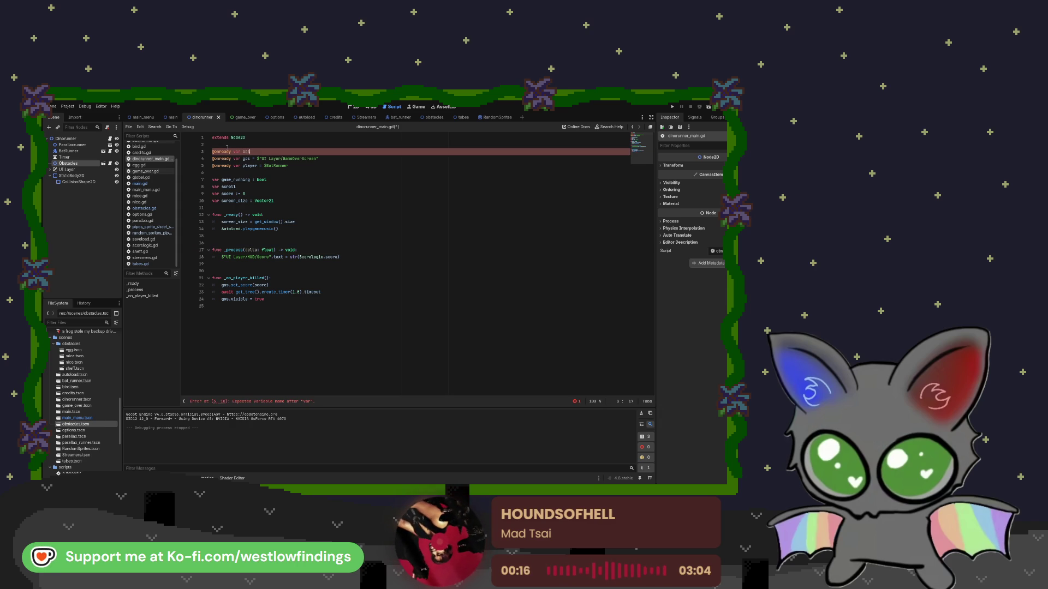
text( =)
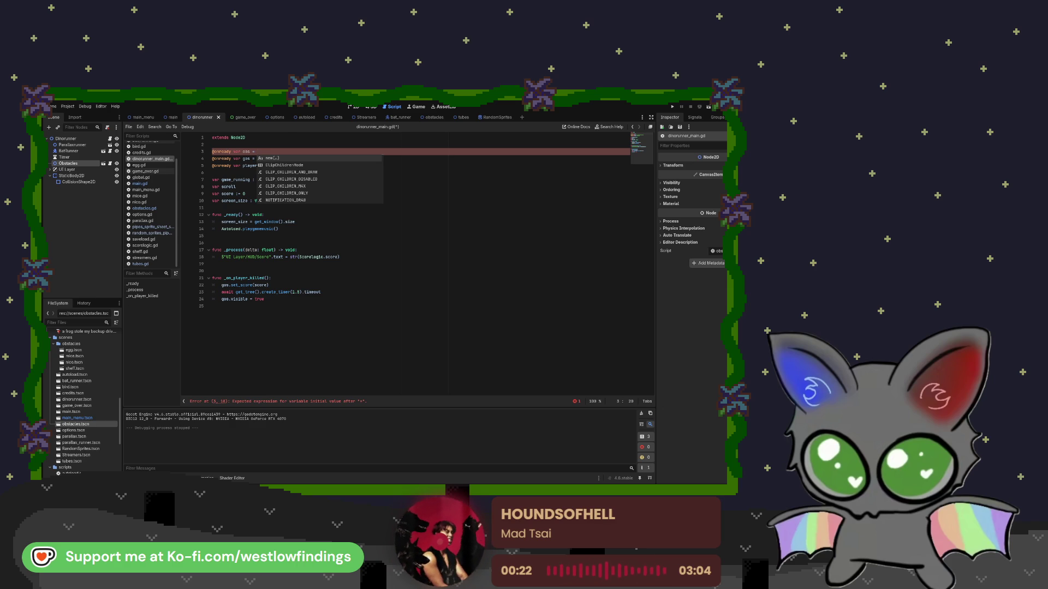
click(292, 149)
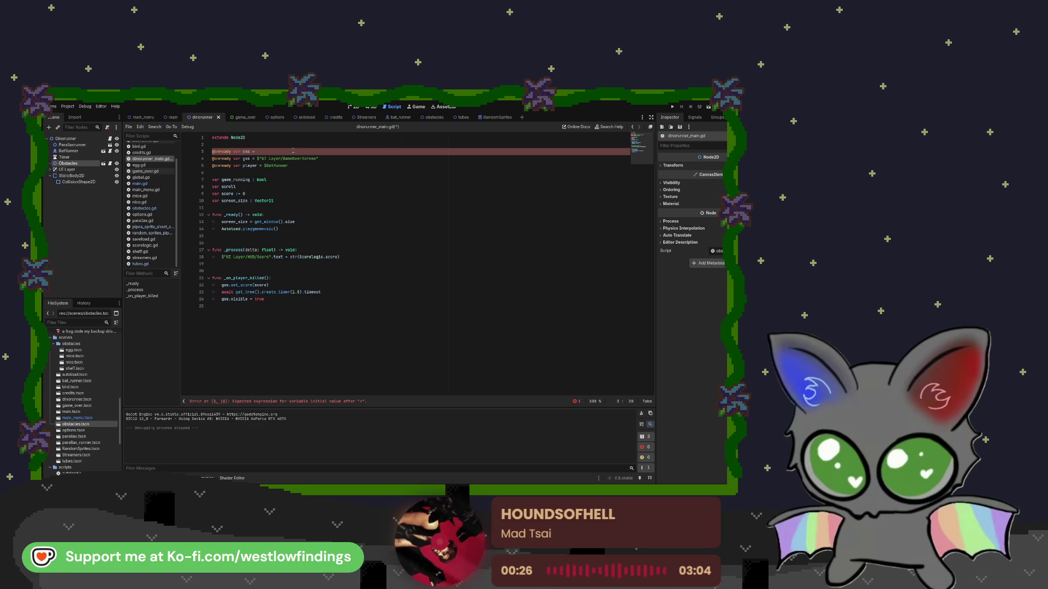
text(preload()
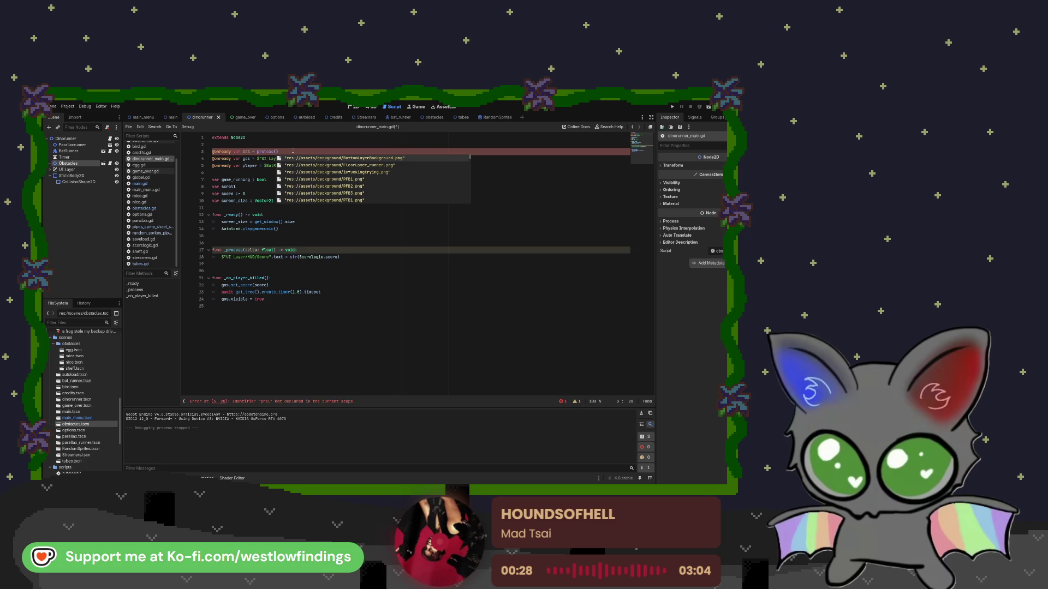
text(obs)
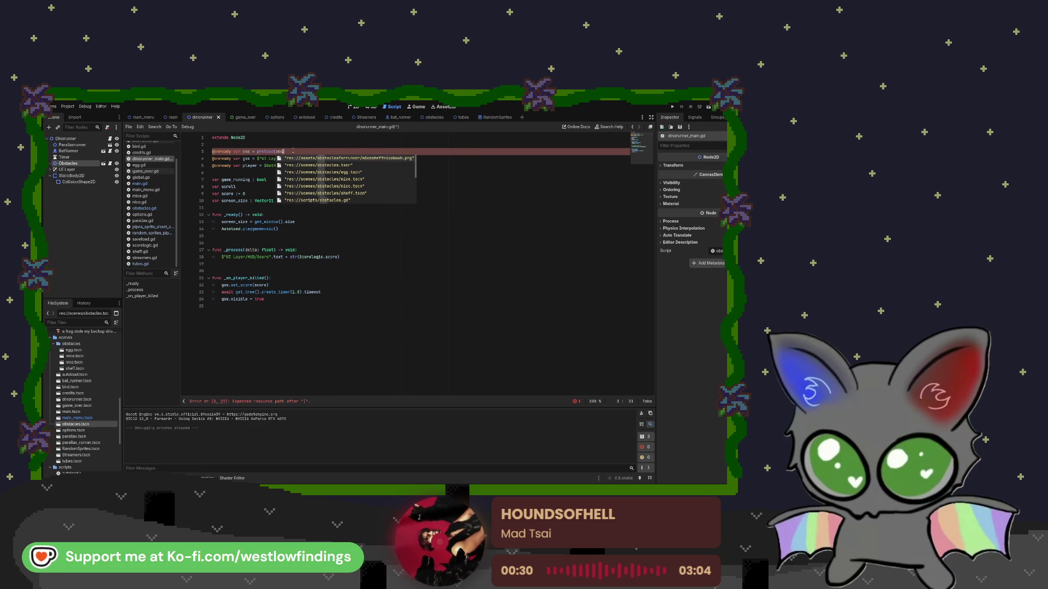
key(Down)
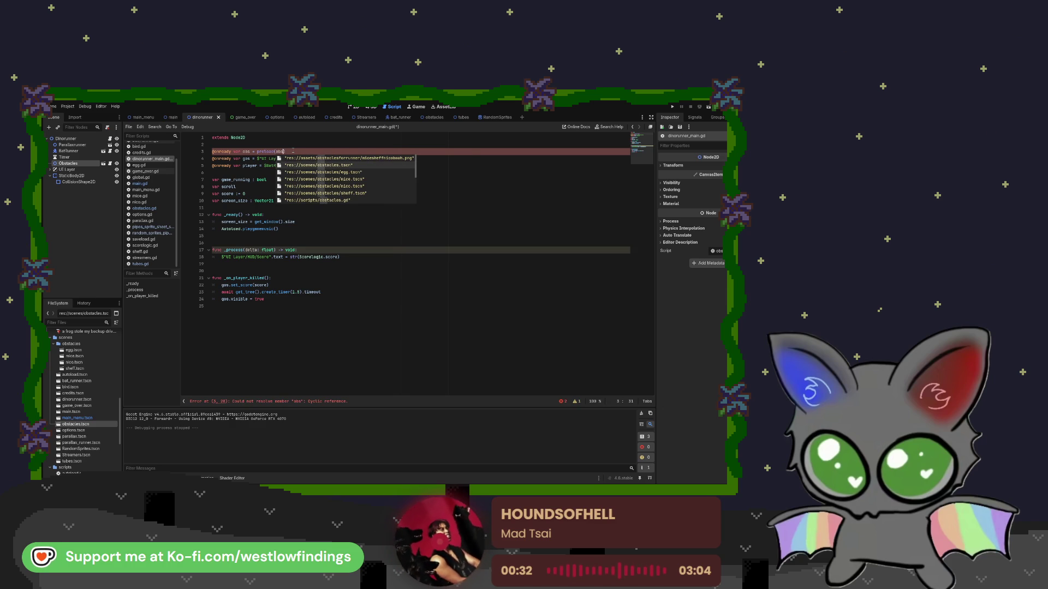
key(Return)
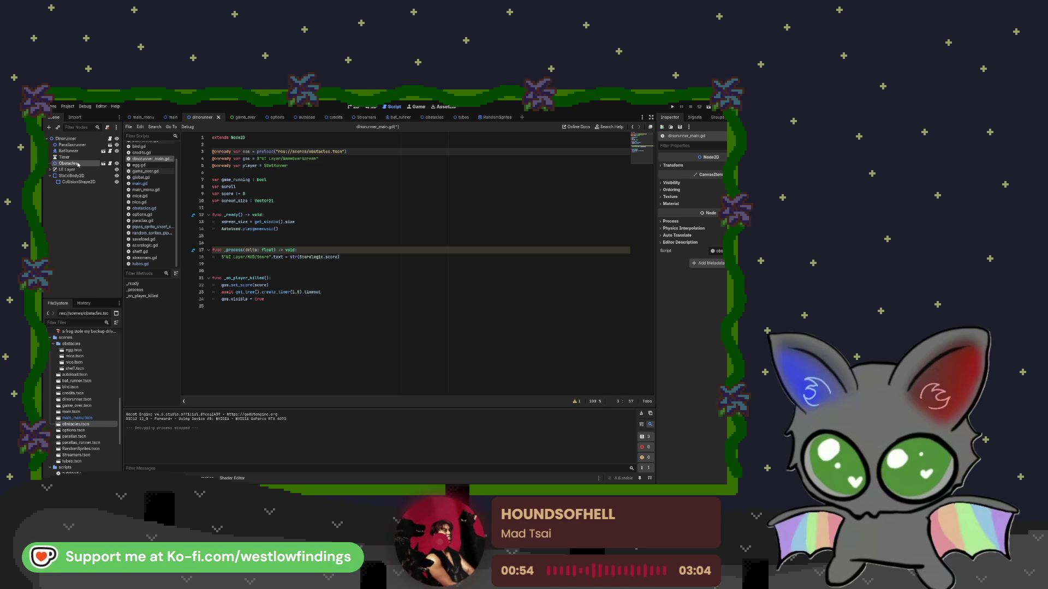
key(Delete)
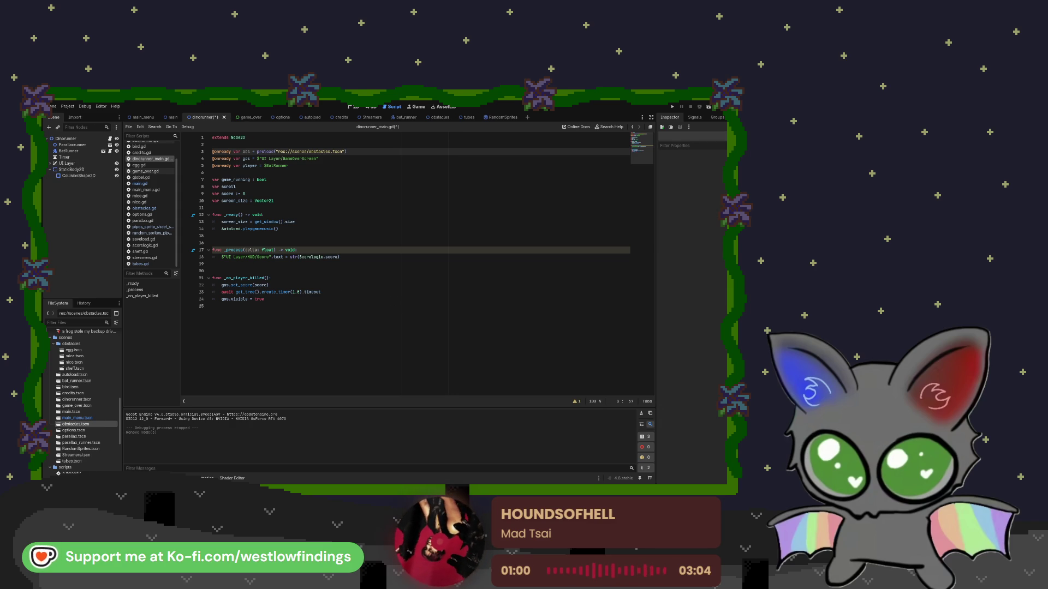
click(65, 157)
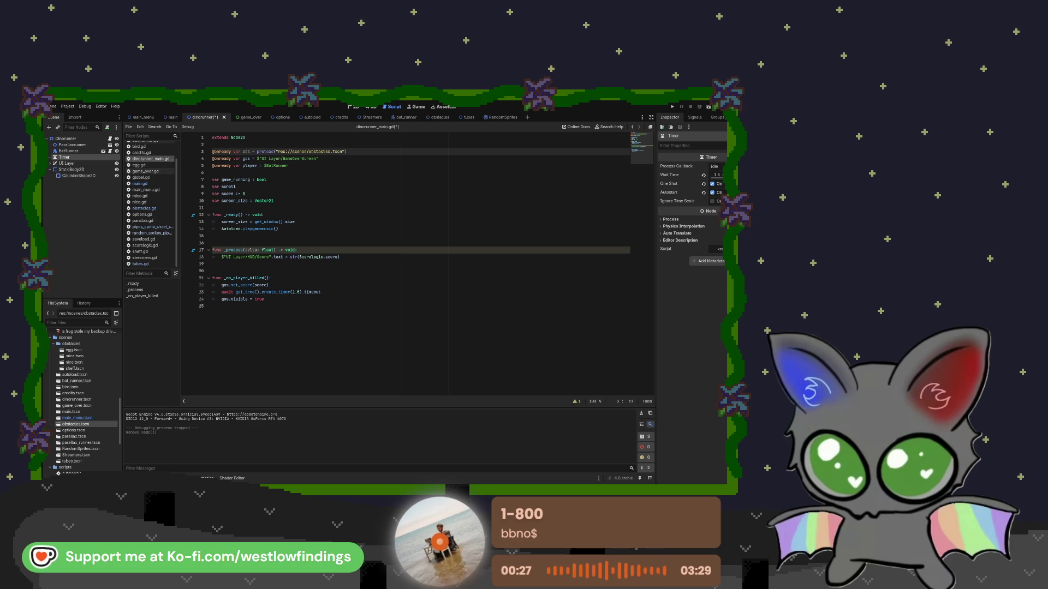
- Connect the Timer's timeout signal to a new _on_timer_timeout function in dinorunner_main.gd
click(695, 117)
click(685, 145)
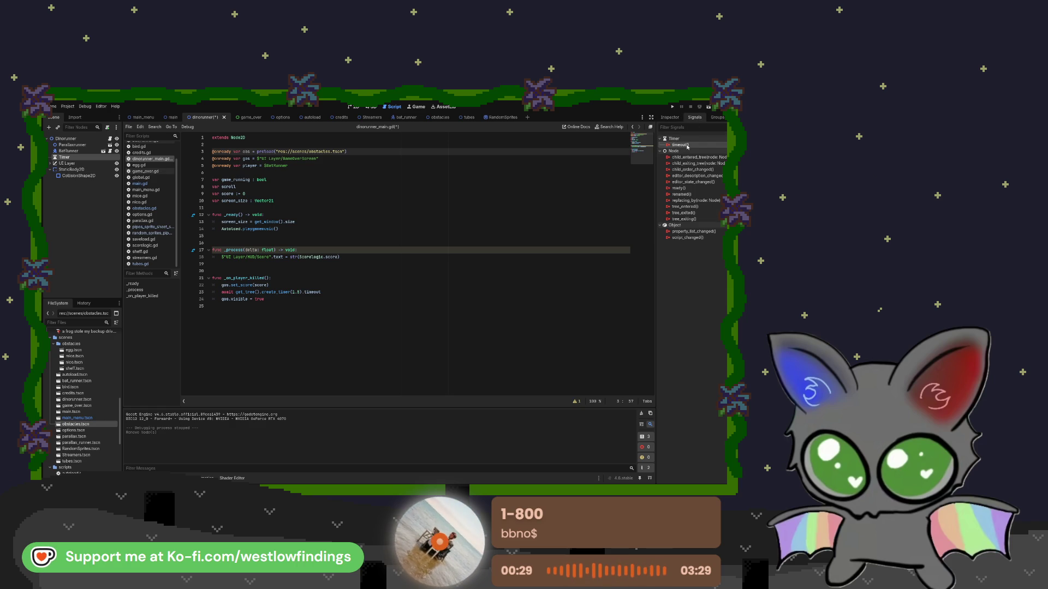
drag(385, 363, 385, 363)
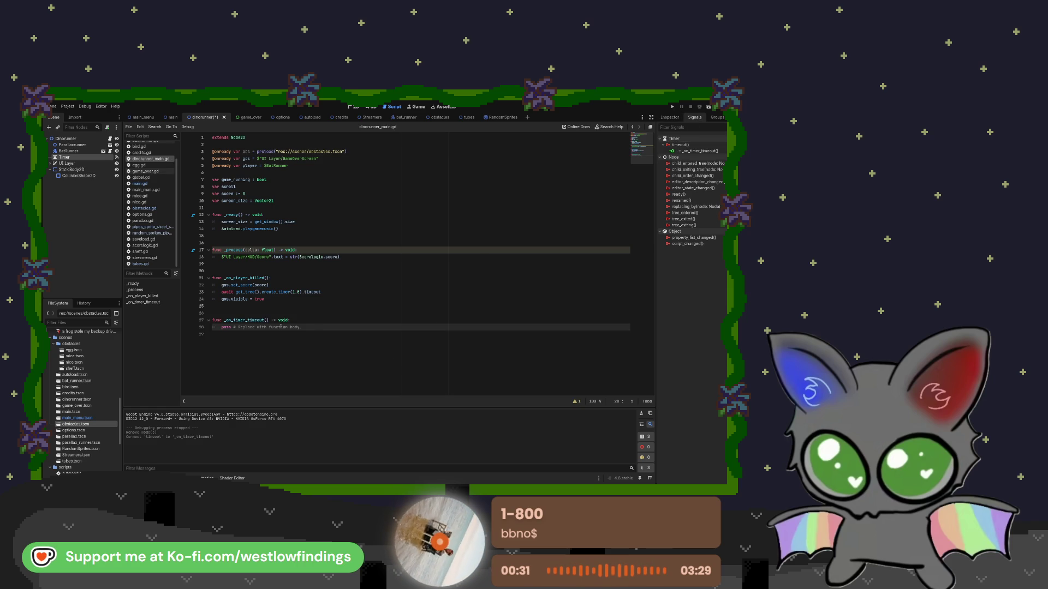
drag(302, 328, 231, 329)
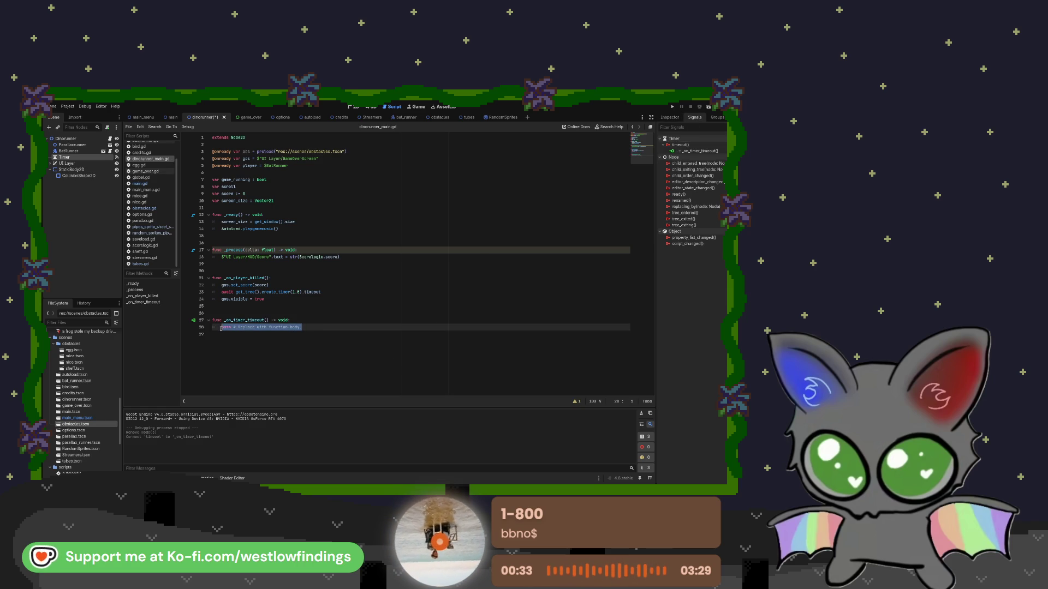
key(BackSpace)
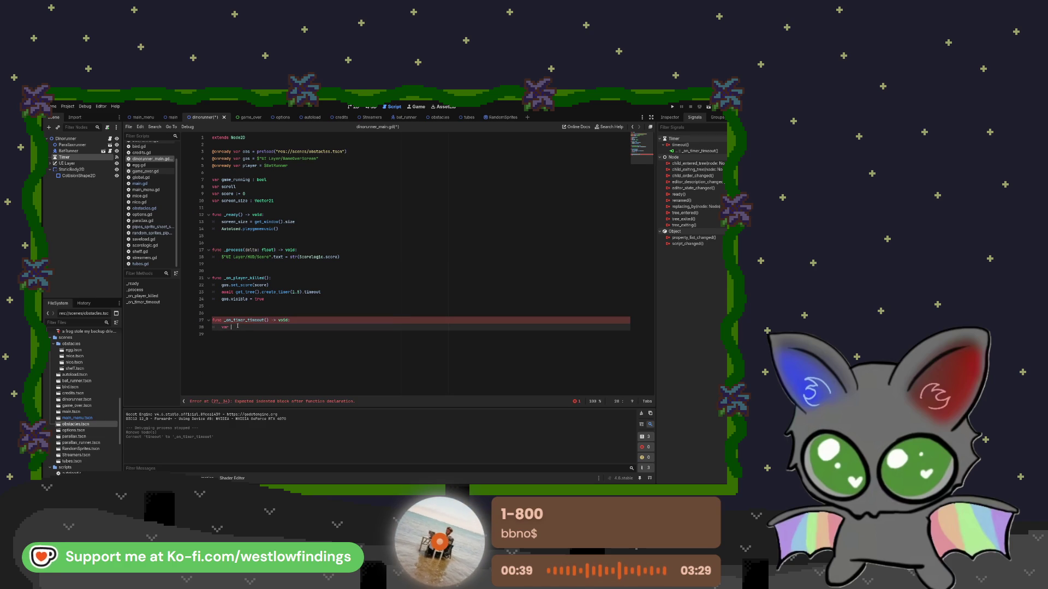
- Add var obsinstance = obs.instantiate() to the timeout function
text(obs)
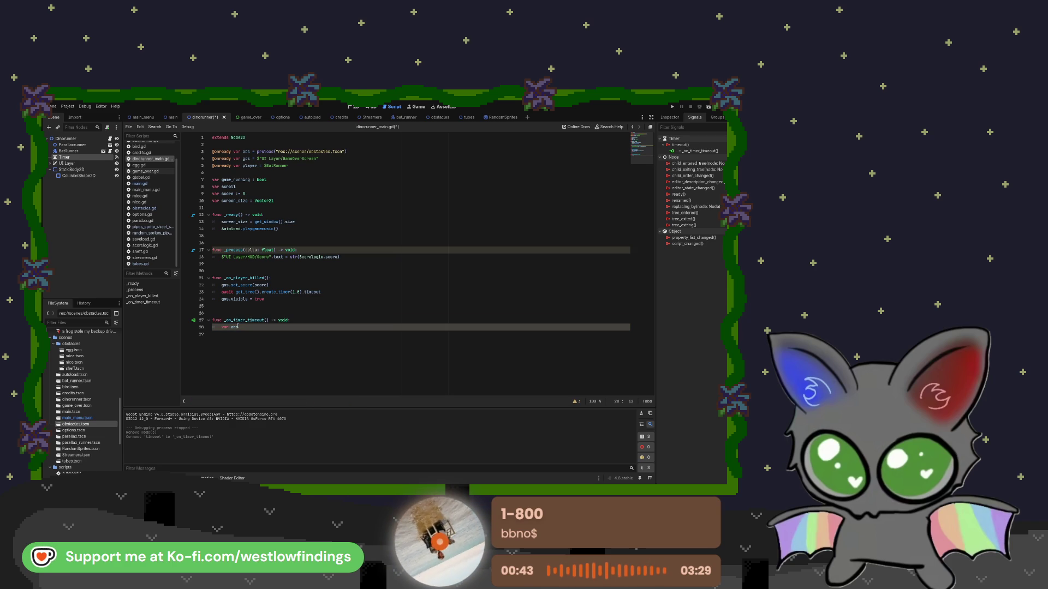
text( = ob)
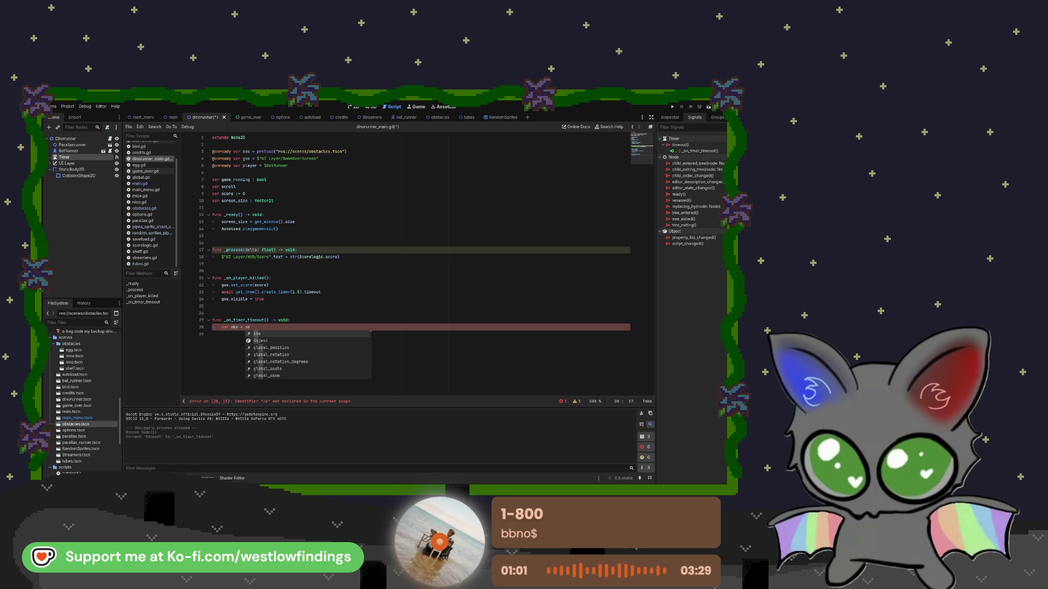
key(BackSpace)
key(BackSpace)
key(BackSpace)
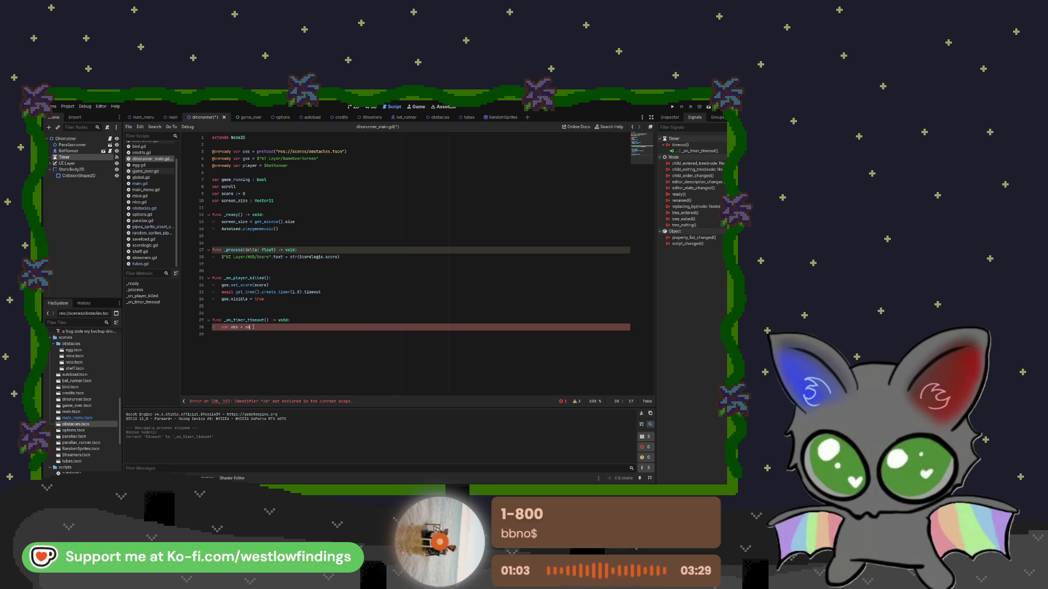
key(BackSpace)
key(BackSpace)
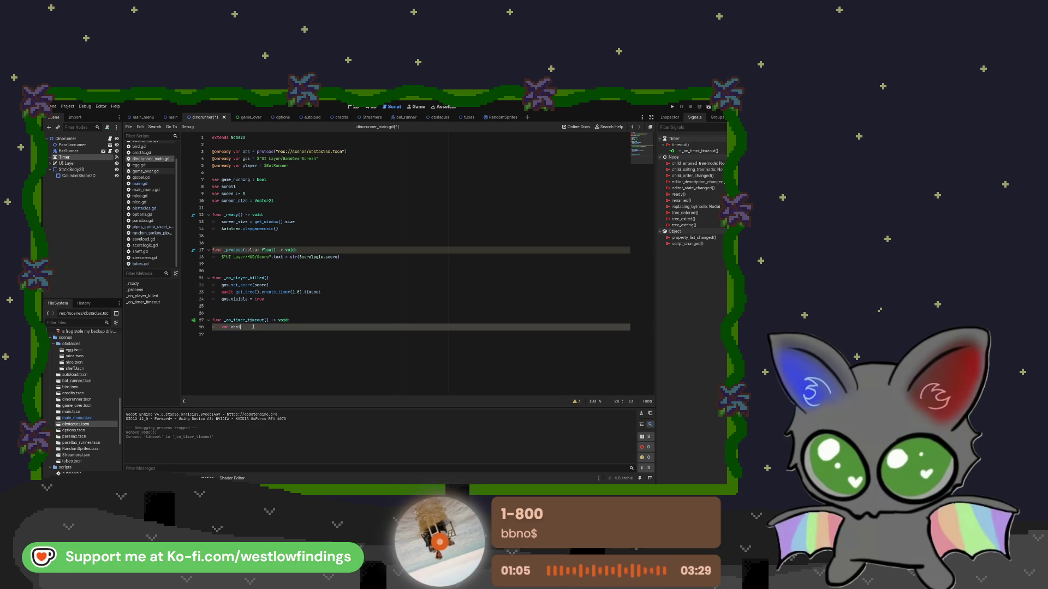
text(instance)
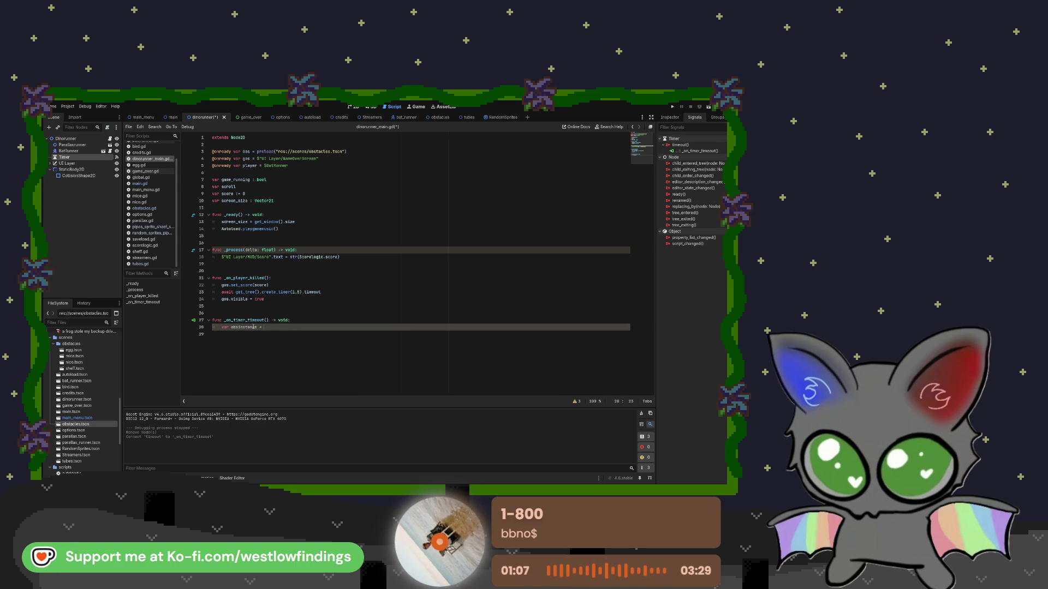
text( = obs.)
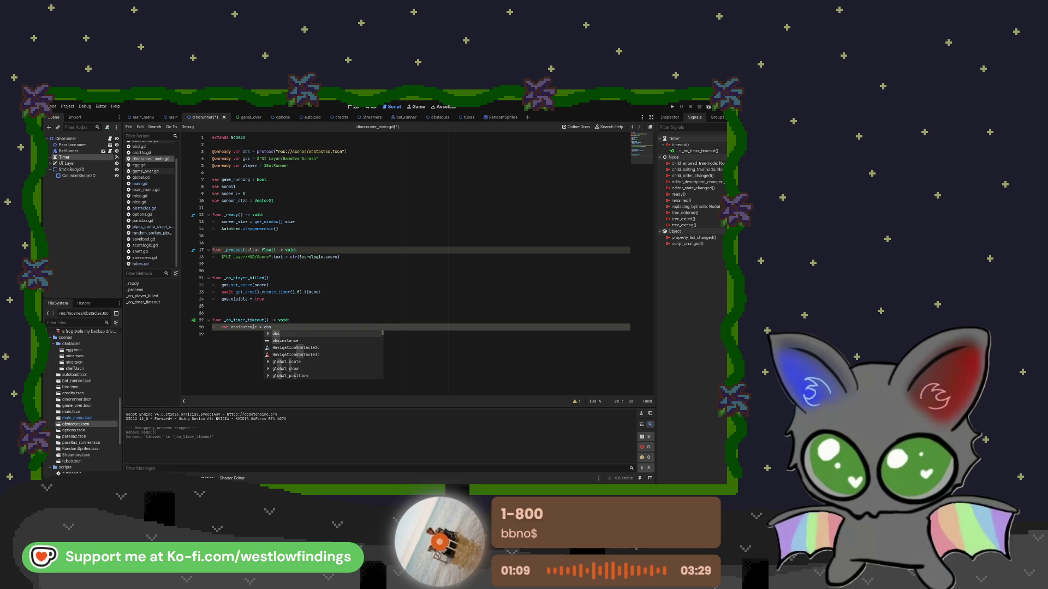
text(instantiate()
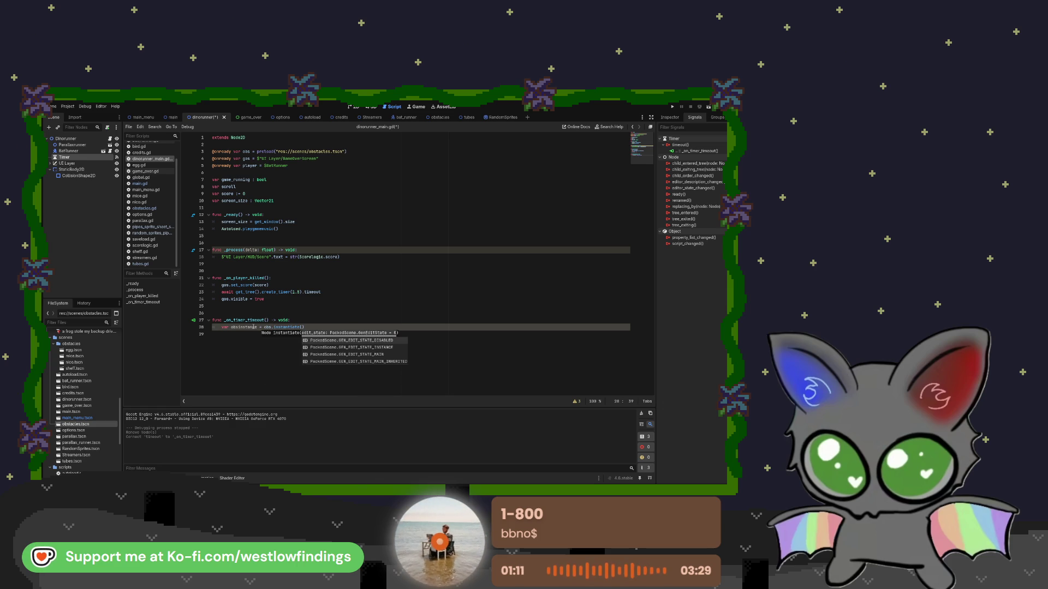
key(Return)
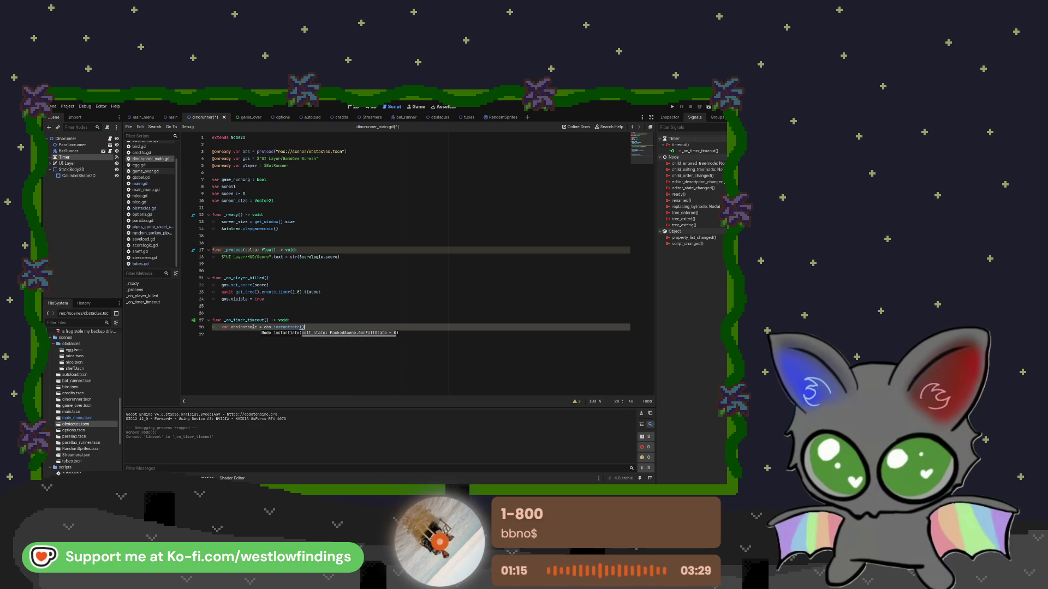
key(Return)
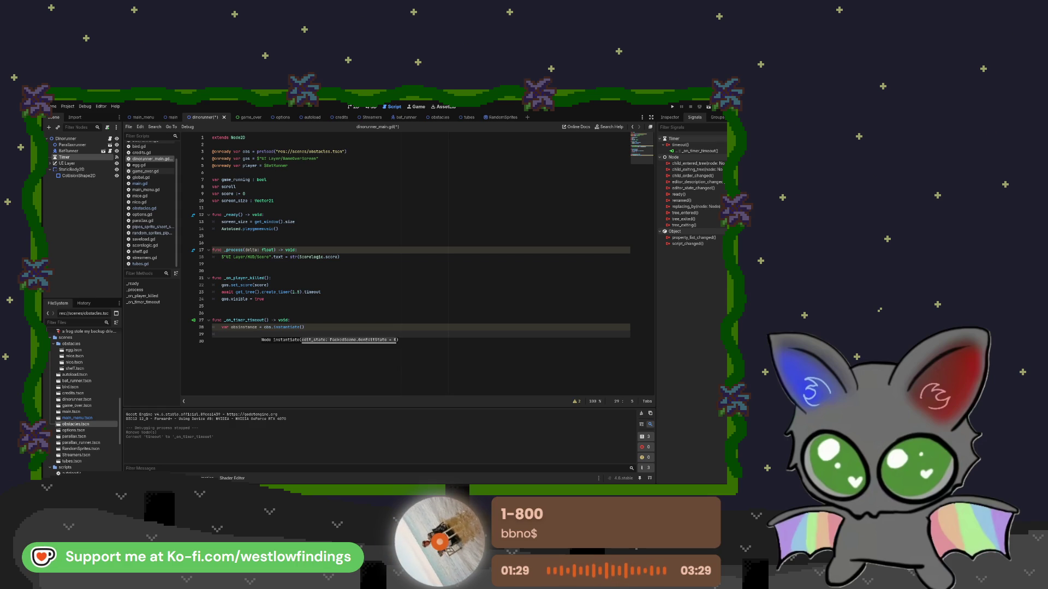
click(240, 336)
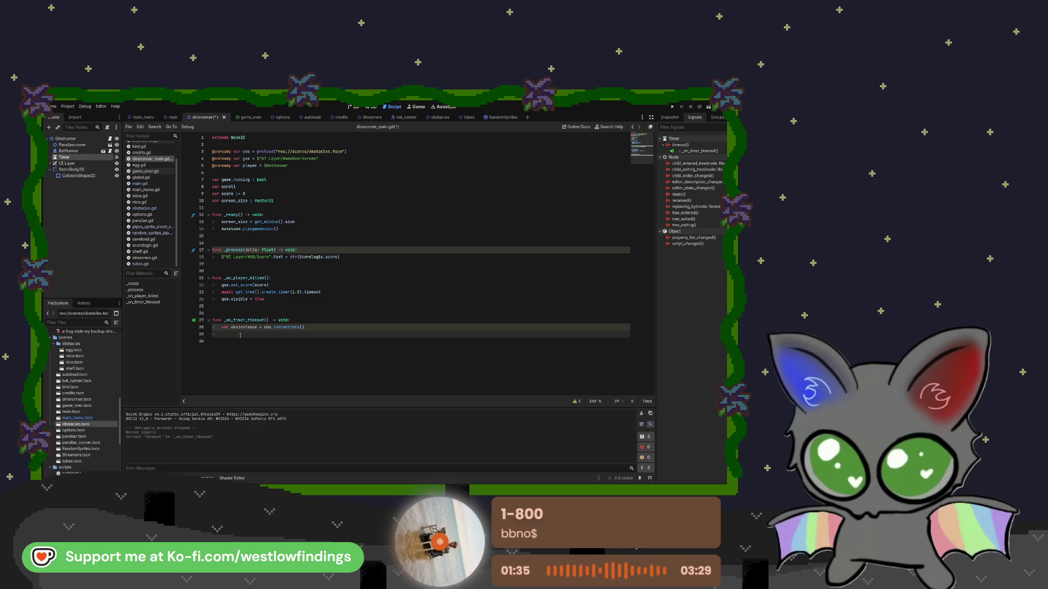
text(obs)
- Set obsinstance.position.x to 1152 on the next line
key(ctrl+space)
key(Down)
key(Return)
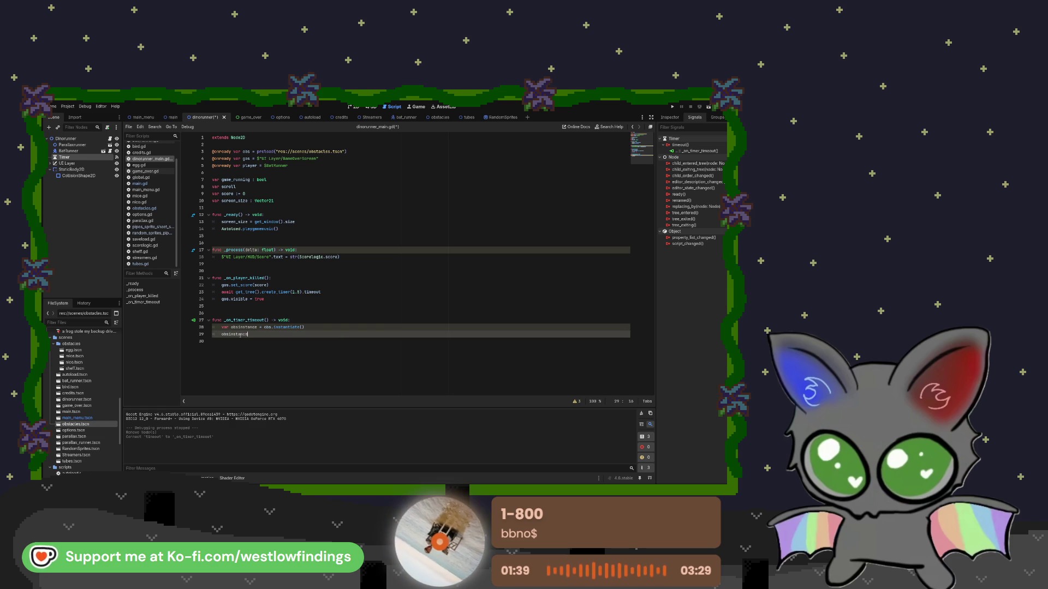
text(.position.x.)
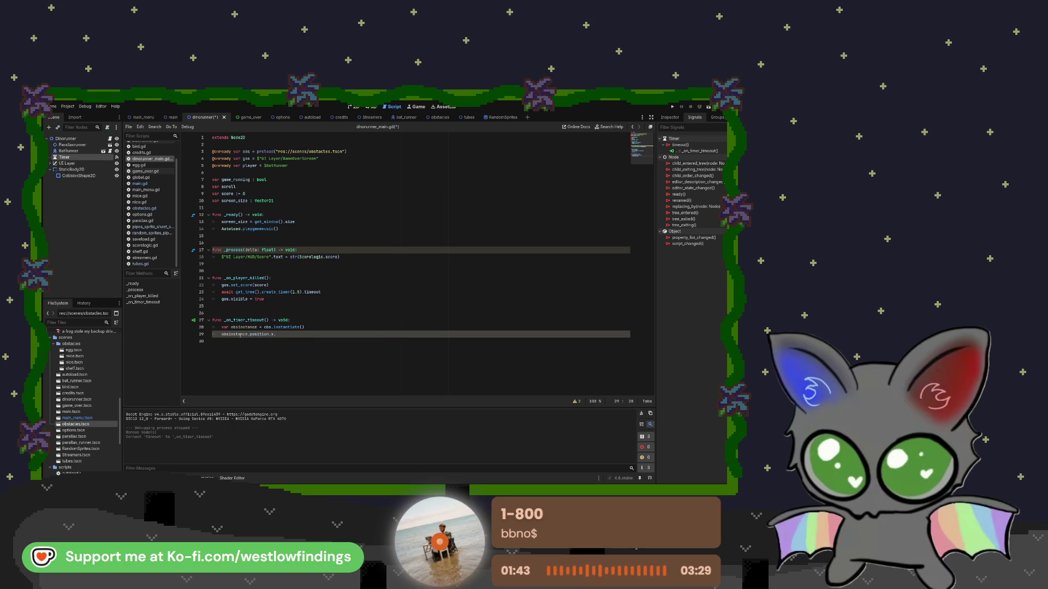
key(BackSpace)
text( = 1152)
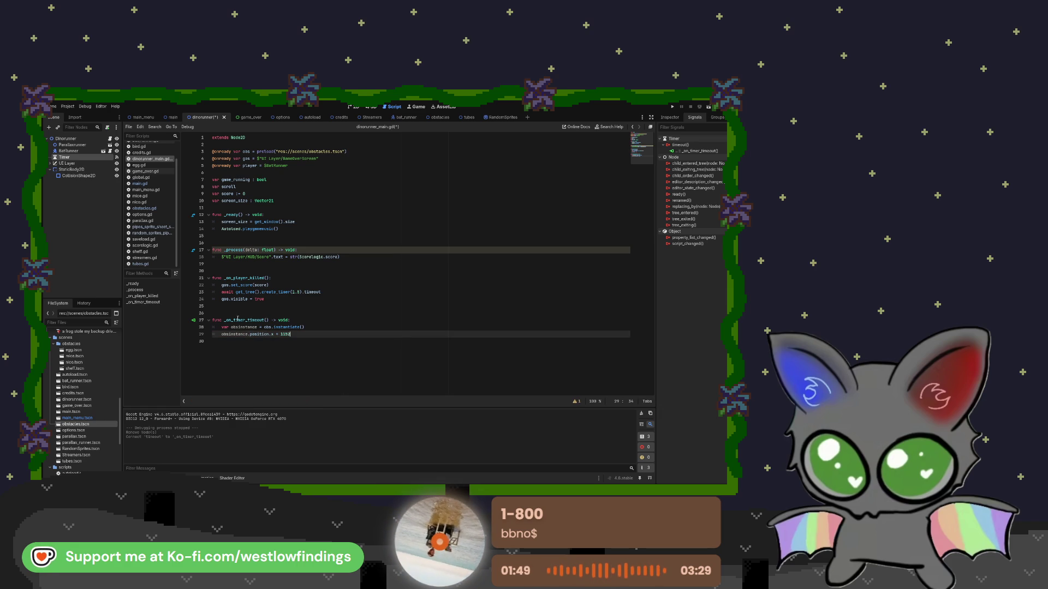
key(Return)
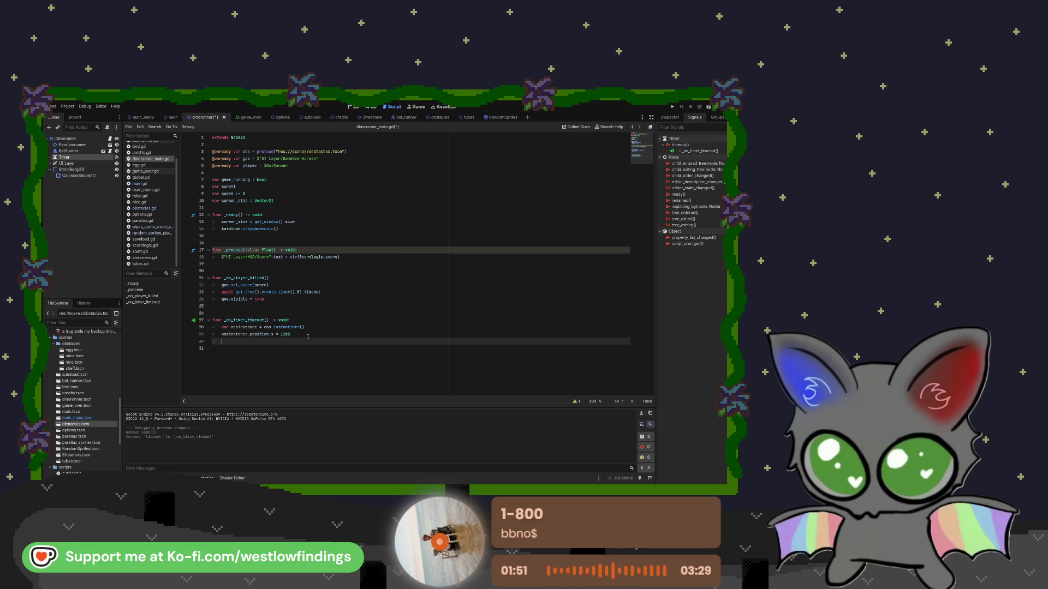
- Set obsinstance.position.y to randi_range(100, 500) in the timeout handler
text(obsinst)
key(Return)
text(.posi)
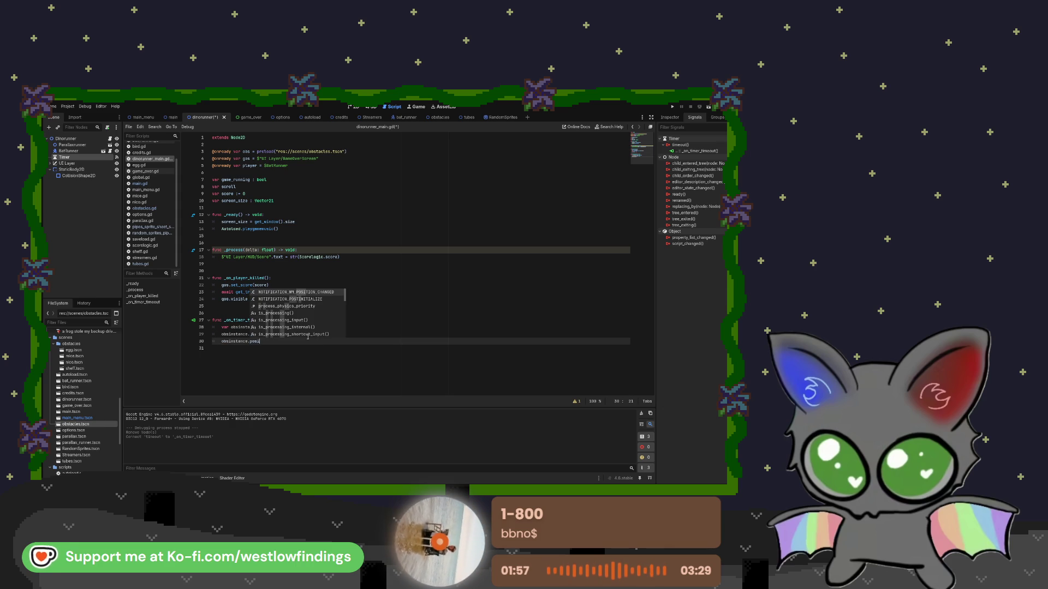
text(t)
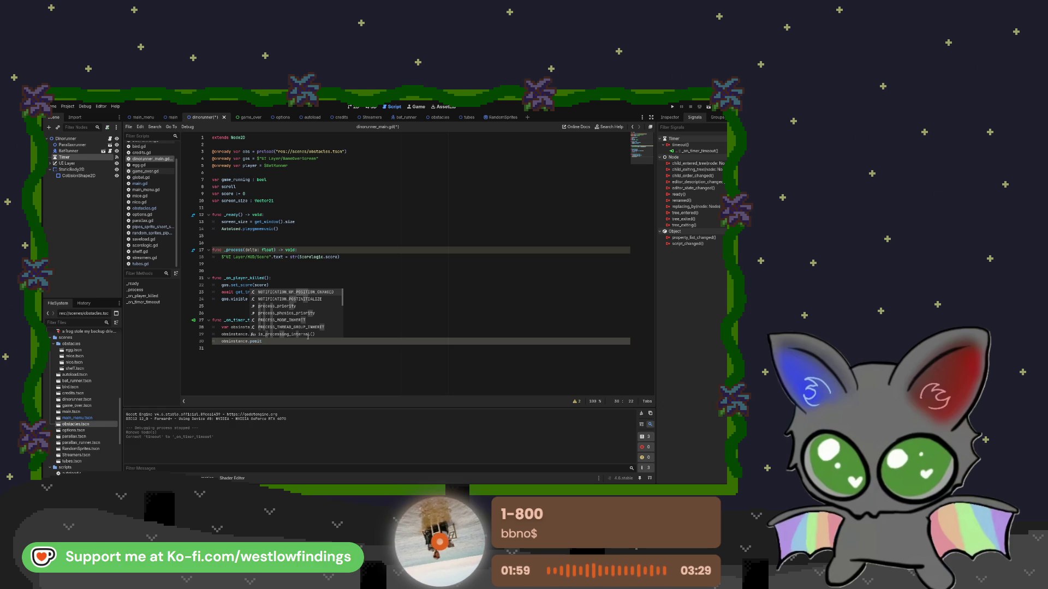
text(ion)
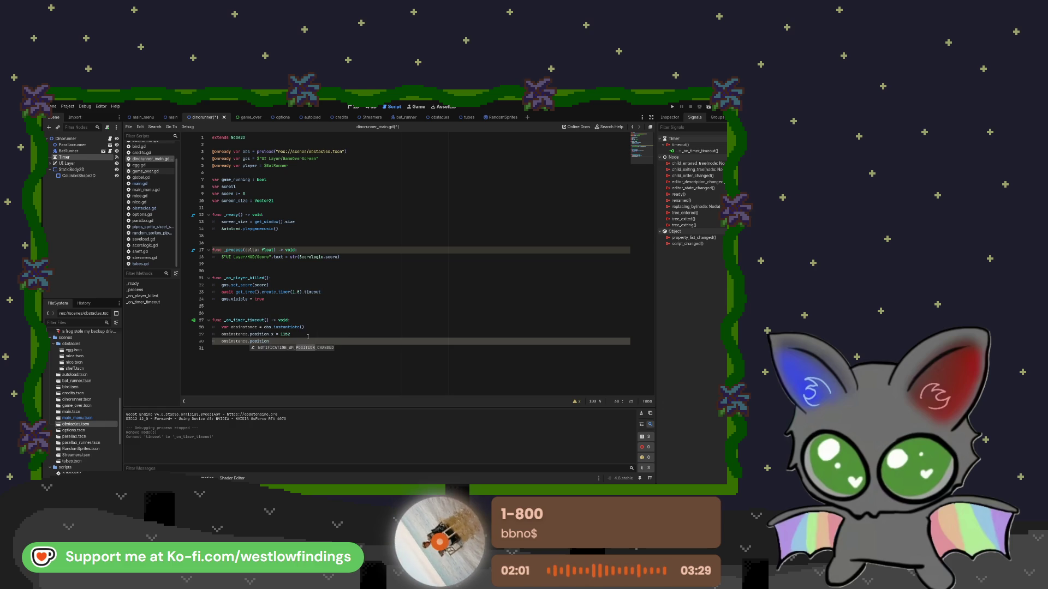
text(.y = randi)
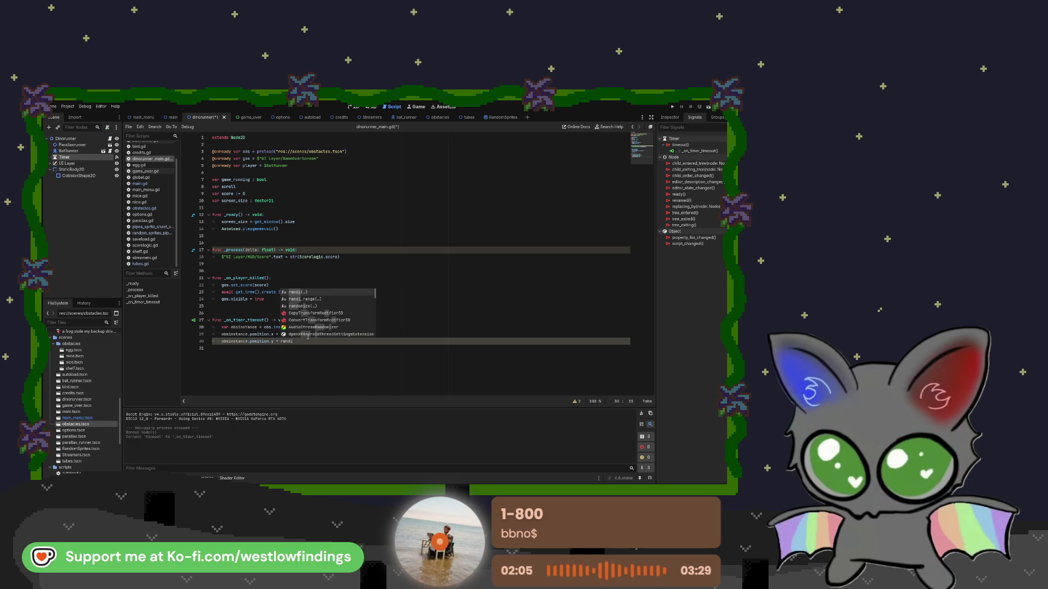
key(Down)
key(Return)
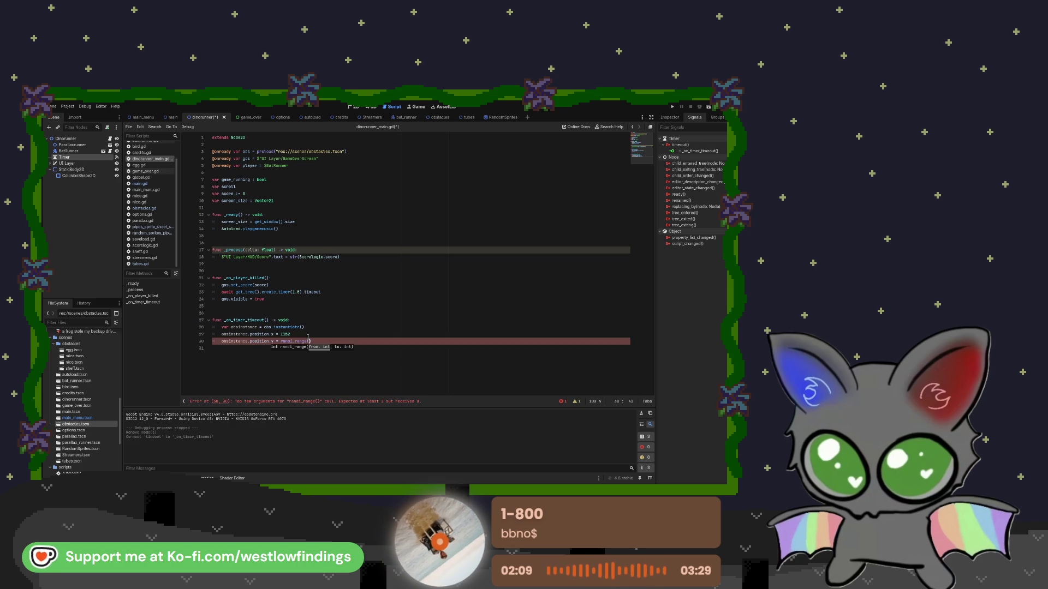
text(190)
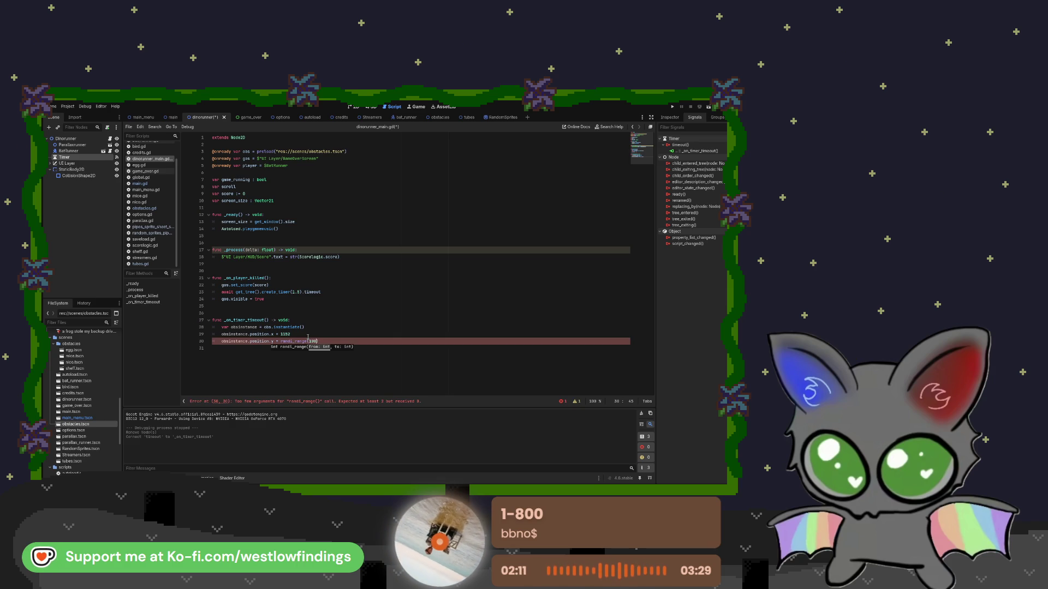
text( 500)
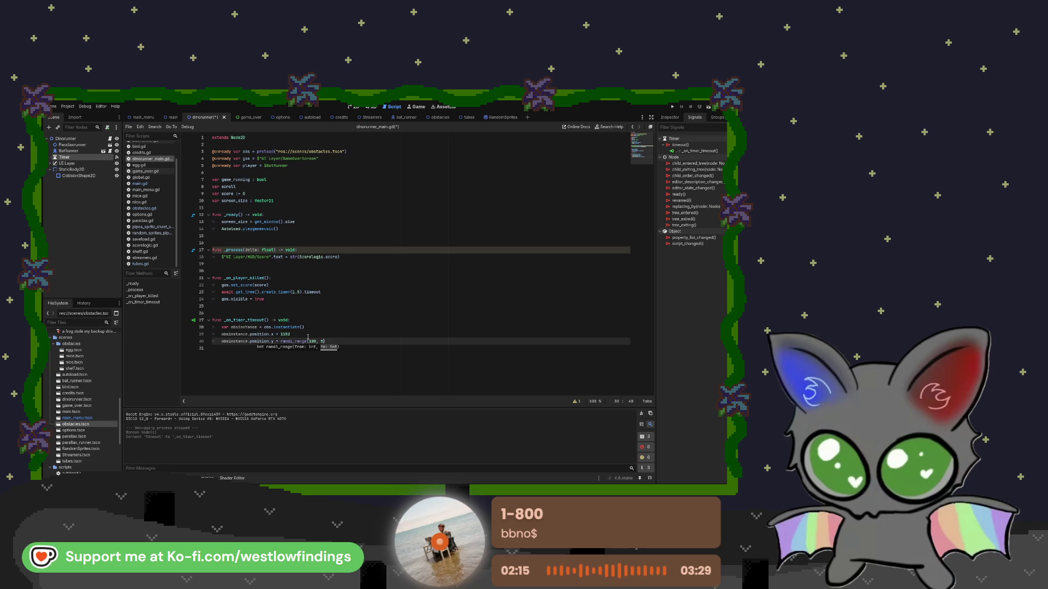
text(50)
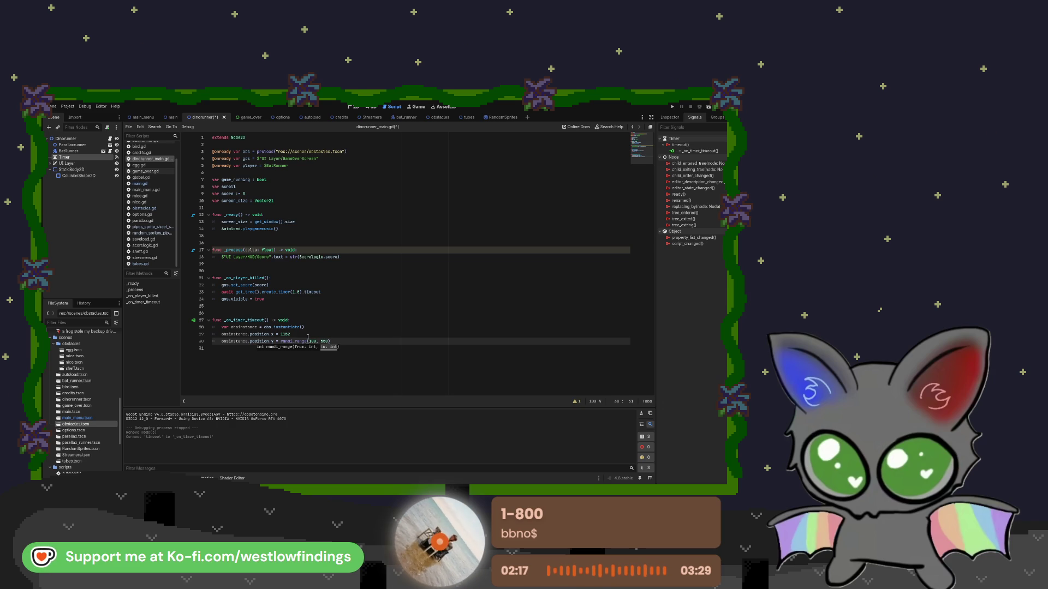
key(Return)
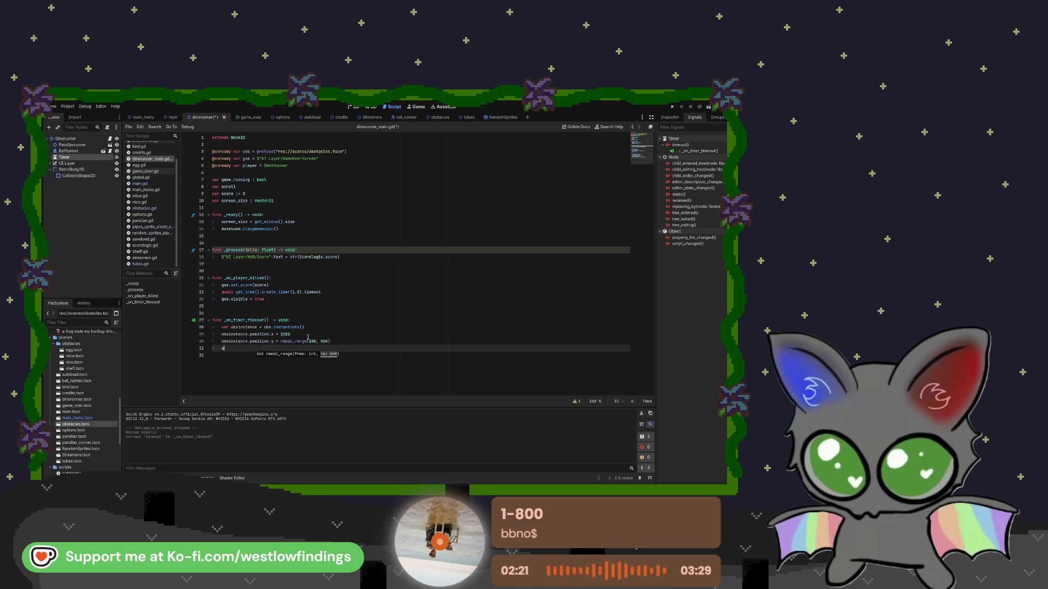
- Add add_child(obsinstance) and $Timer.start() to the handler, then run and stop the game
text(add_che)
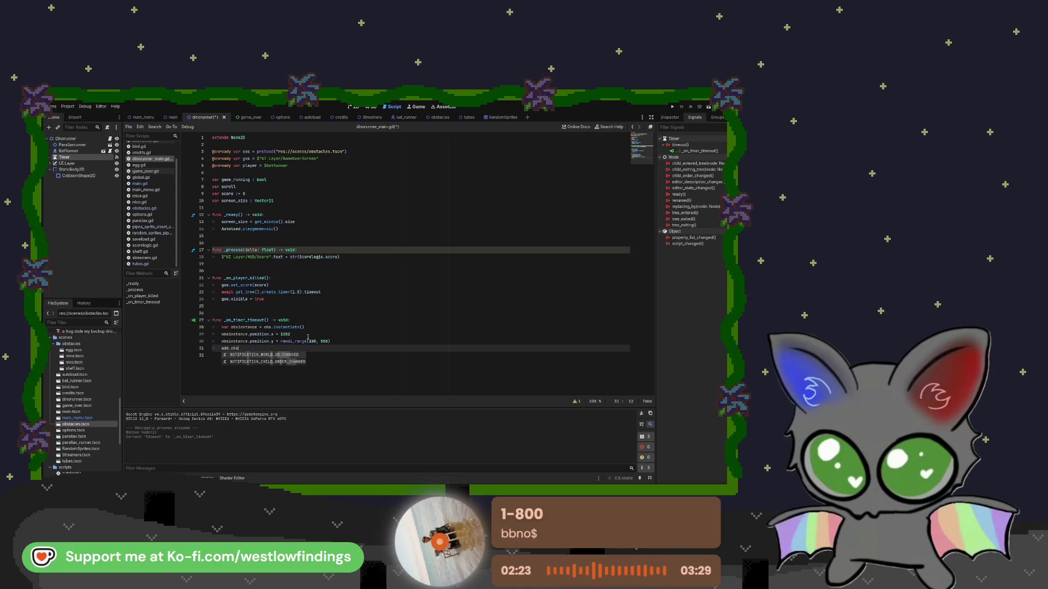
key(BackSpace)
text(ild)
key(Return)
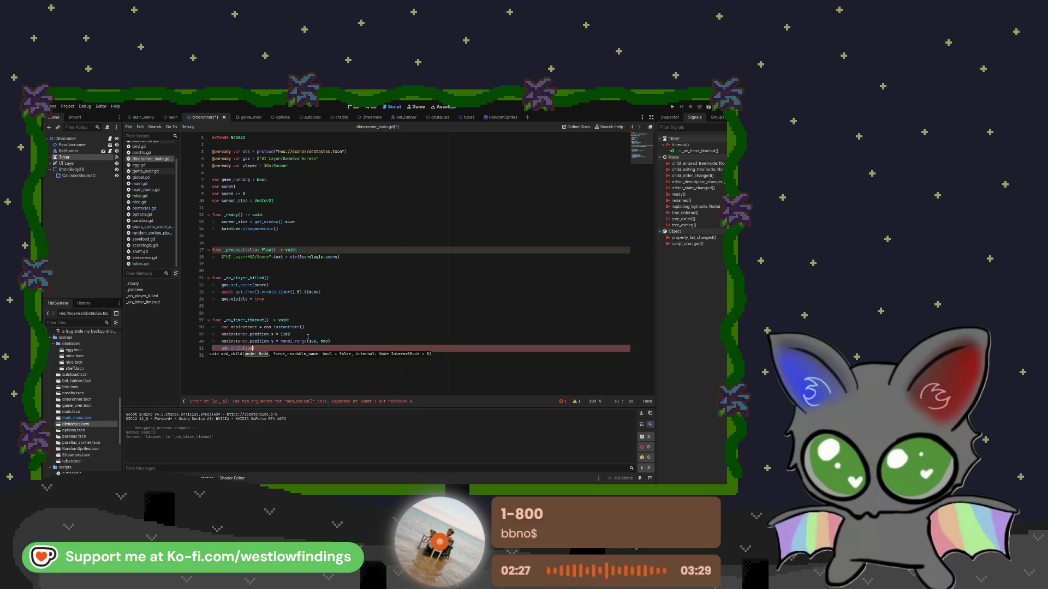
key(Return)
text())
key(Return)
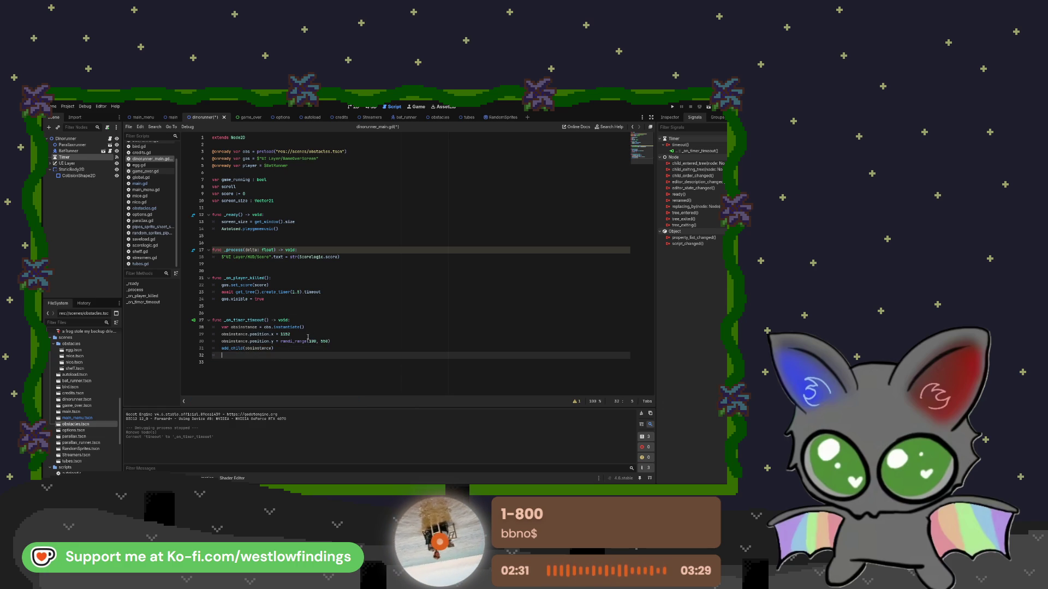
text($Timer)
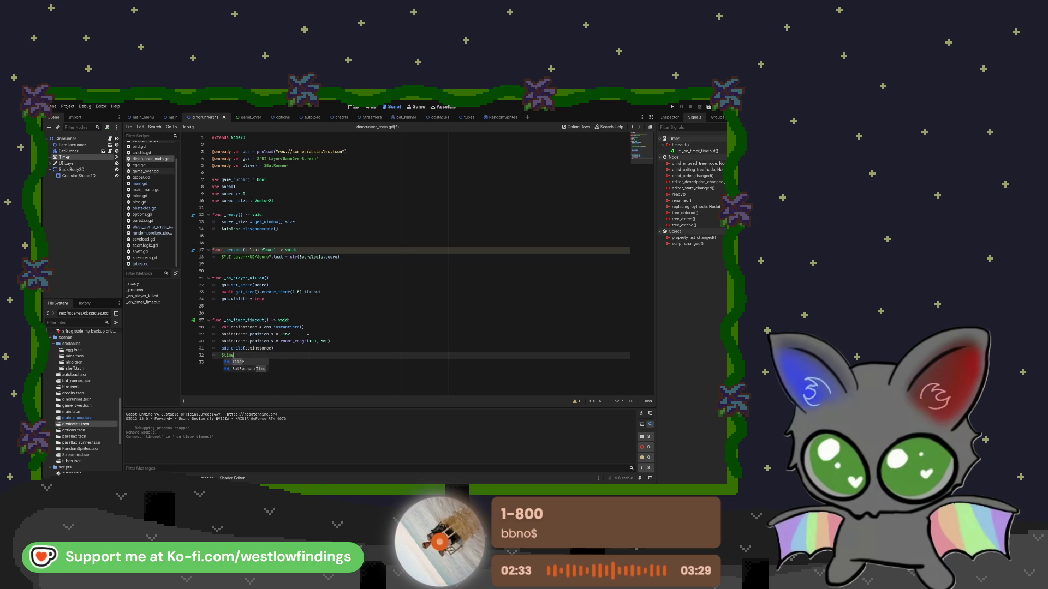
text(.start())
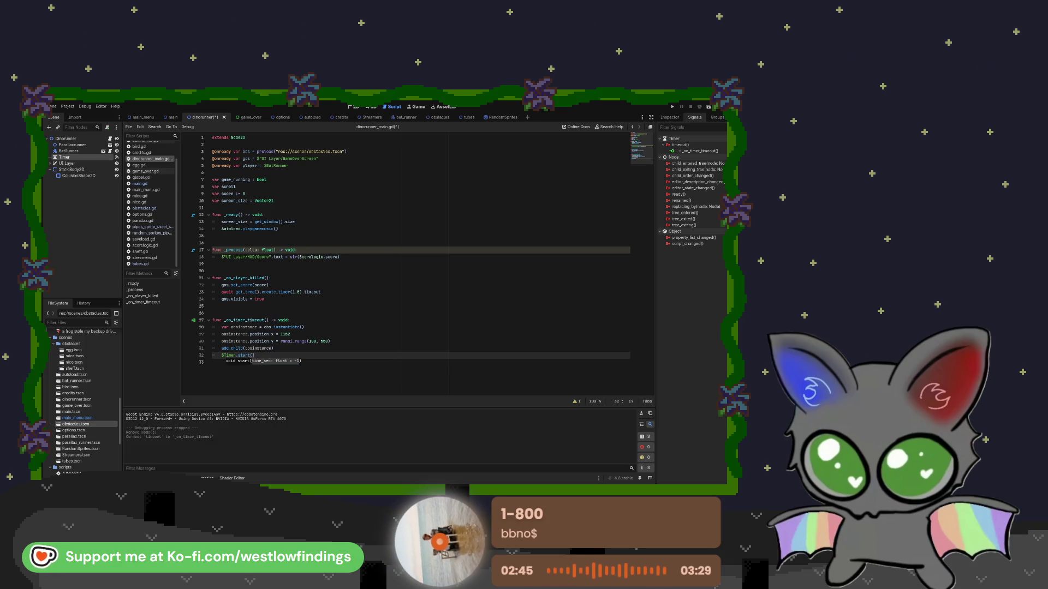
key(F5)
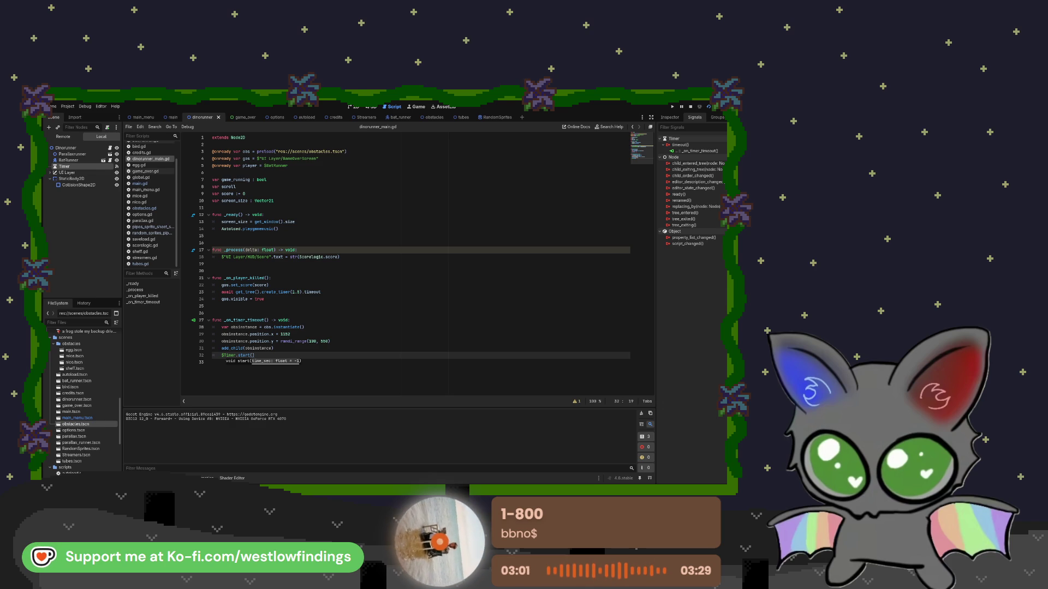
key(F8)
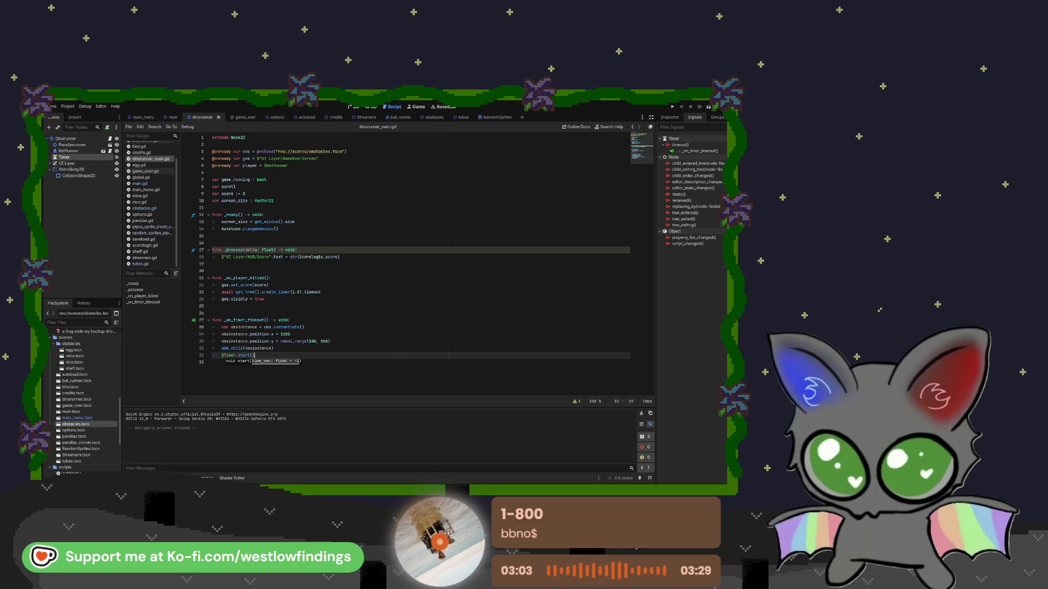
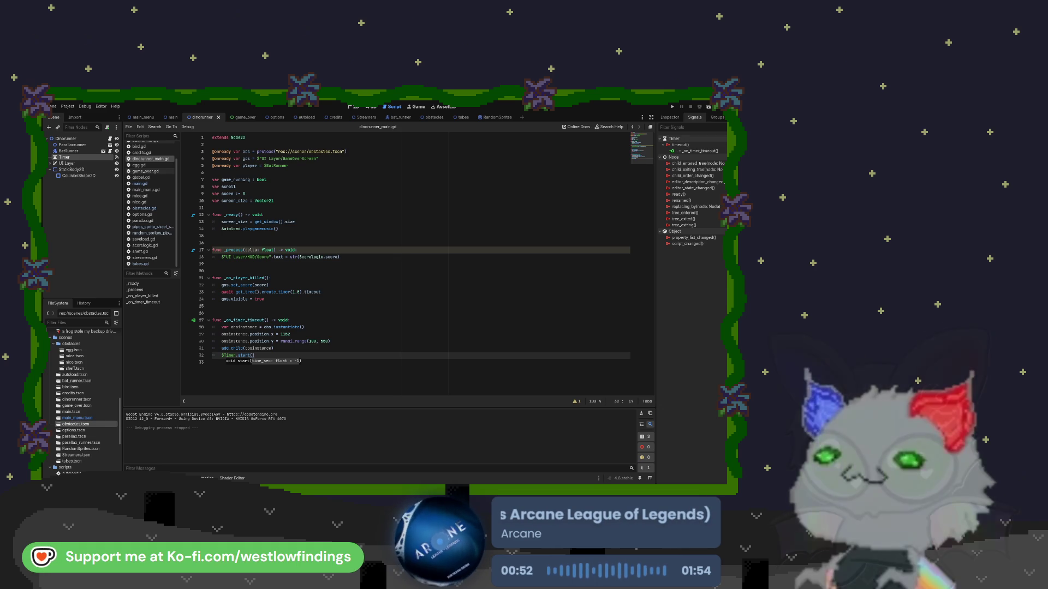
- Test-run the dino-runner game and check the debugger's Stack Trace, dismissing the call hint
key(F5)
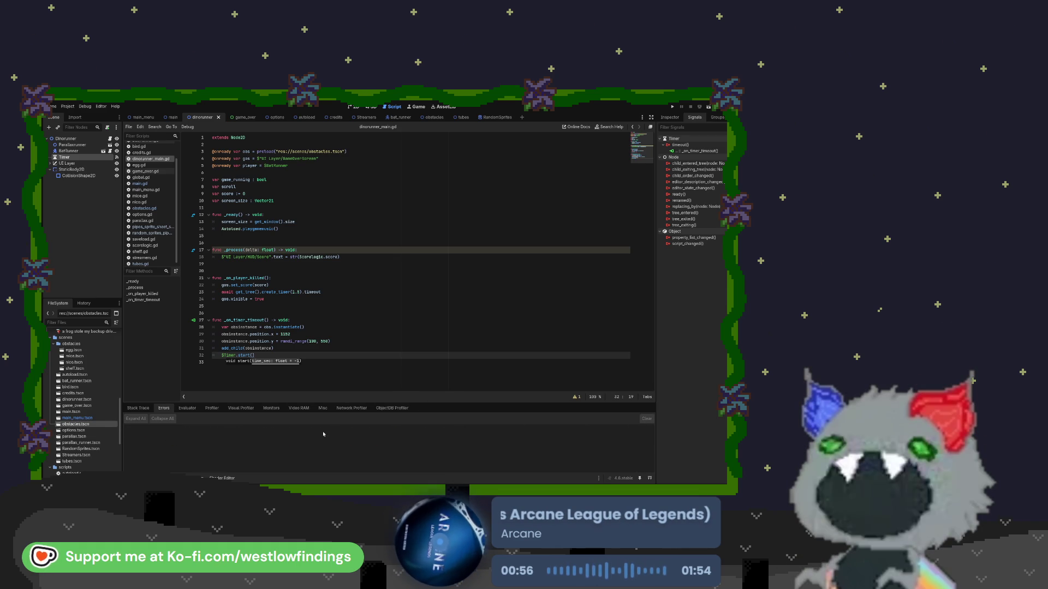
click(138, 408)
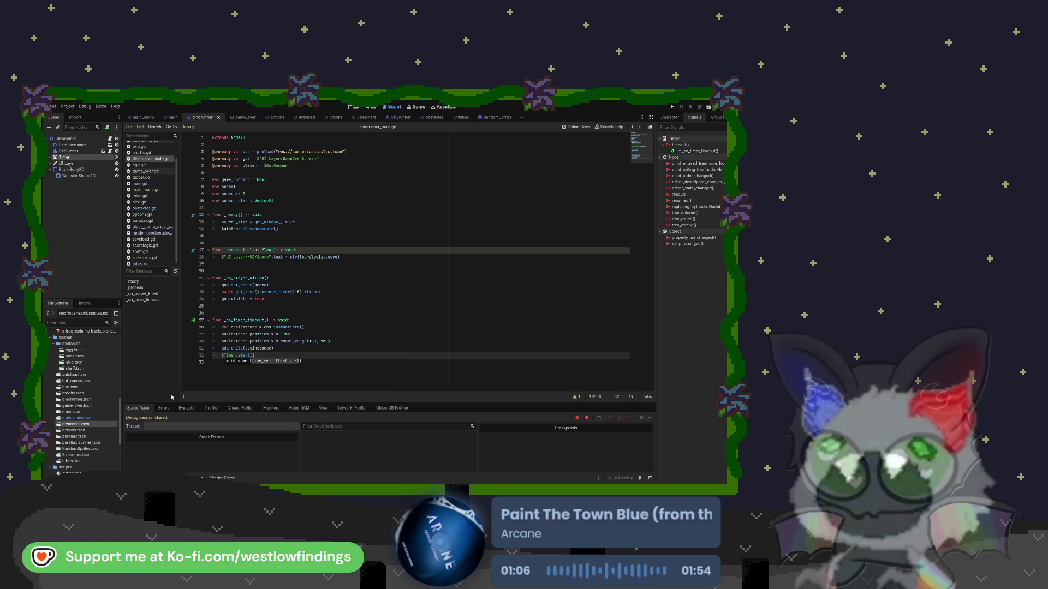
key(Escape)
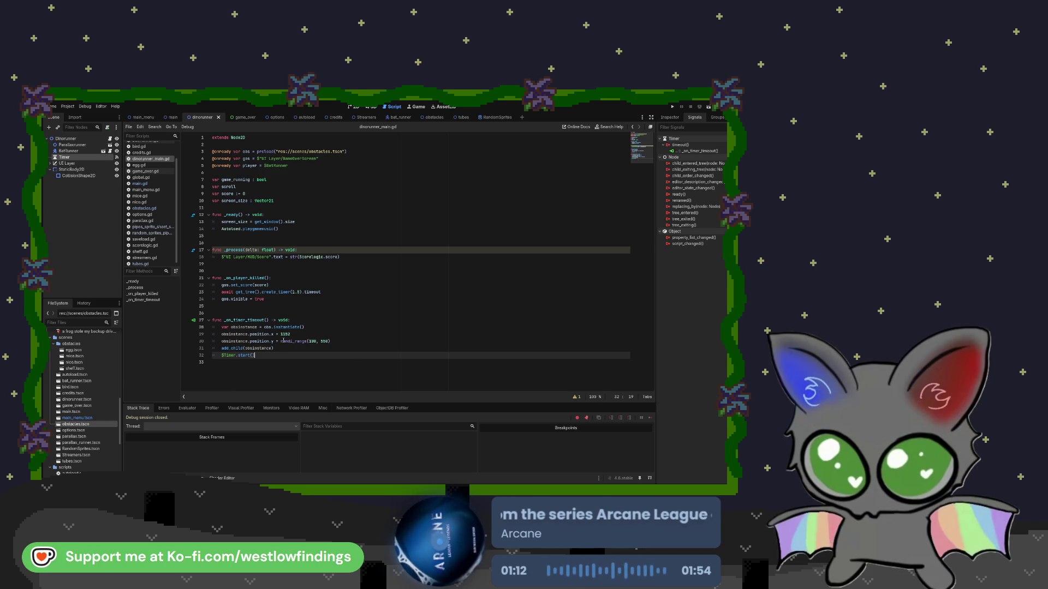
- Move randi_range(150, 550) from line 30 into line 29's x position, replacing 1152, and start rewriting line 30's y value
drag(330, 341, 281, 341)
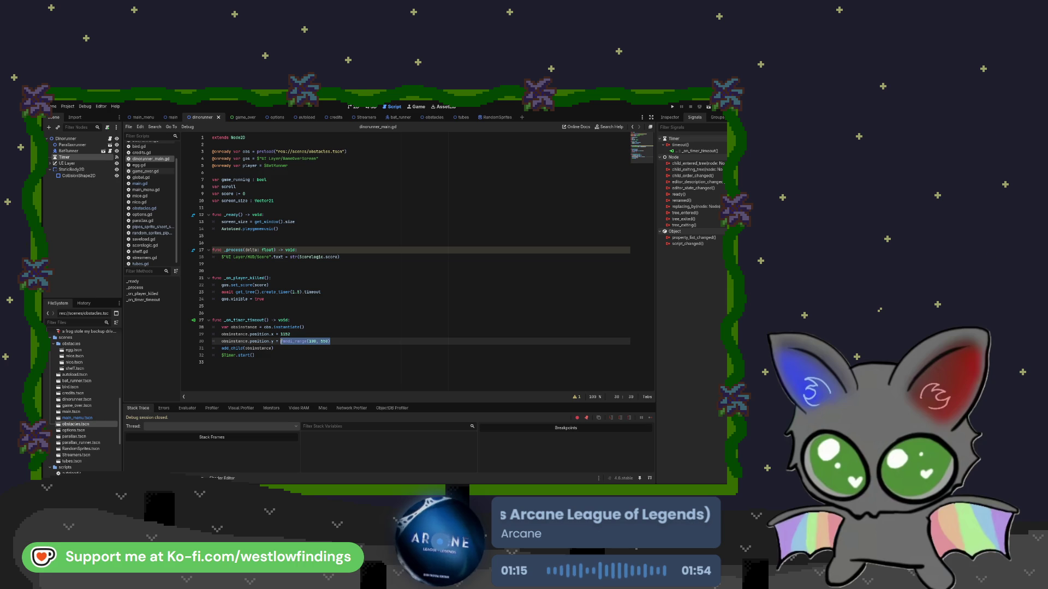
key(ctrl+c)
double_click(285, 334)
key(ctrl+v)
drag(330, 341, 280, 341)
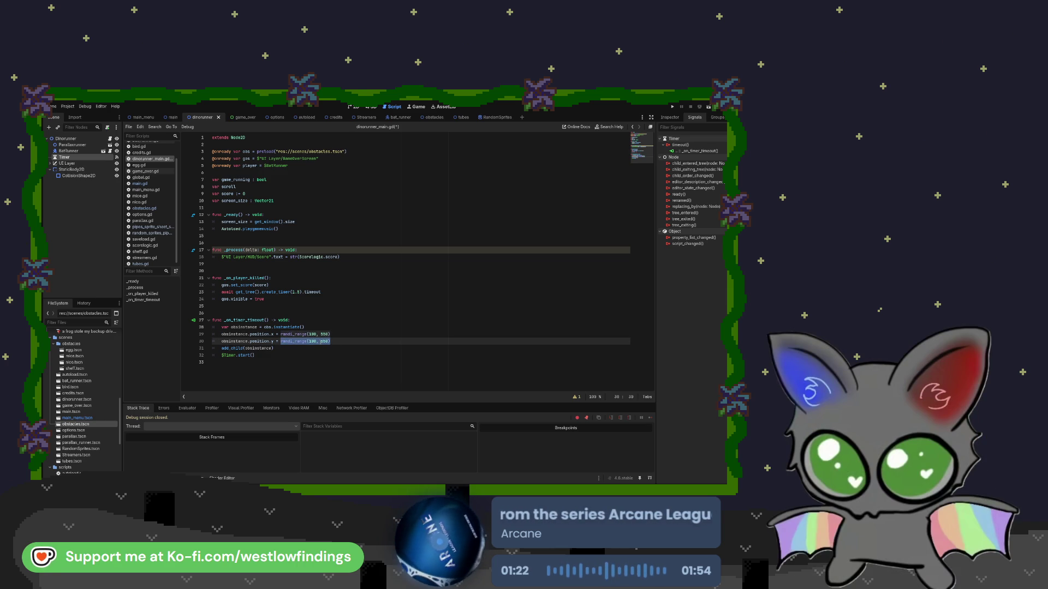
text(b)
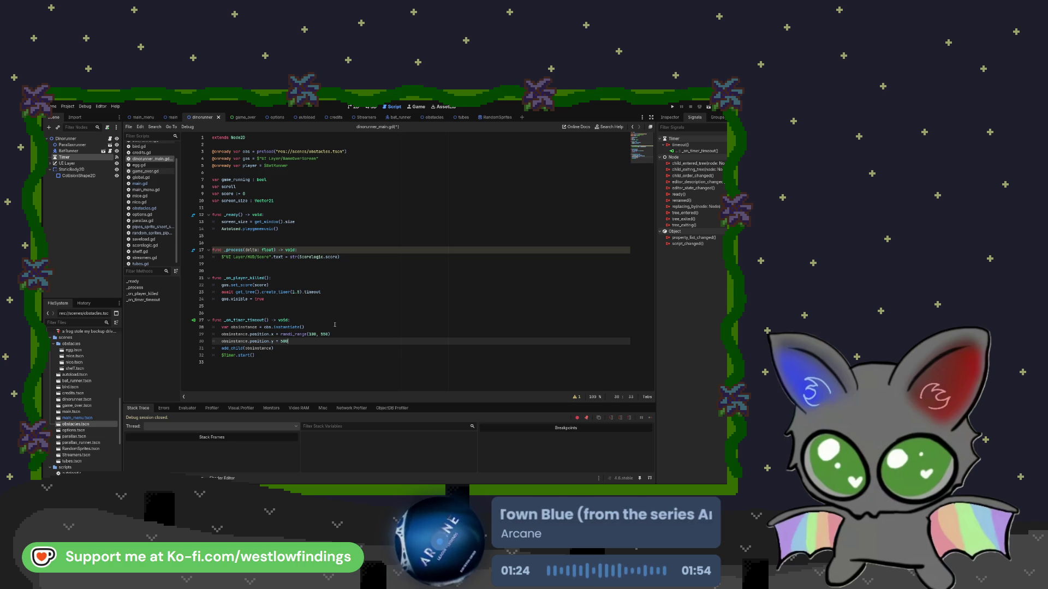
- Change the x range bounds to start at 1152, then save and launch the game
click(313, 334)
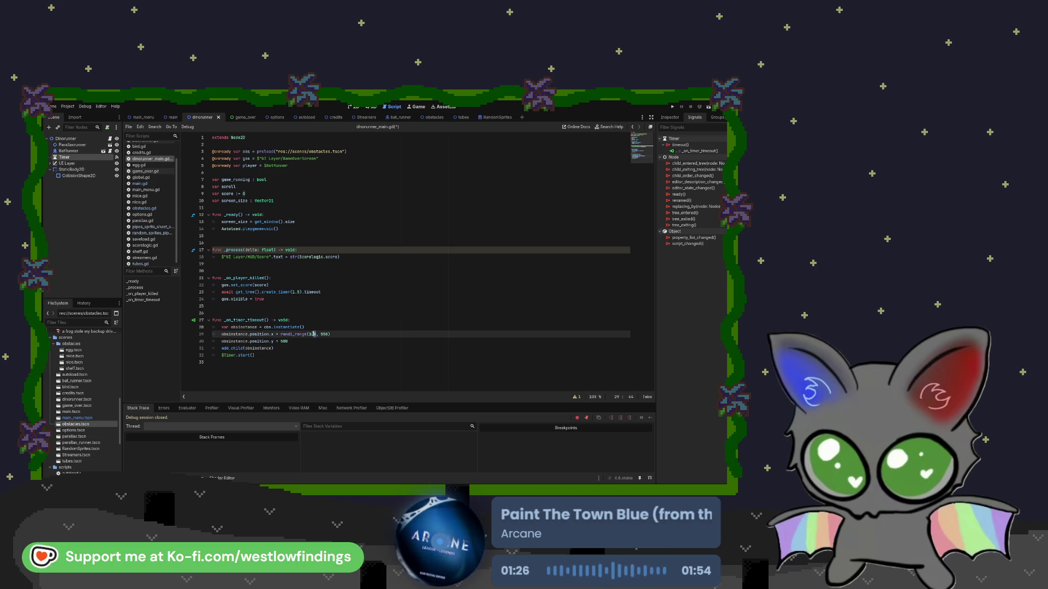
text(152)
key(Right)
key(Right)
key(Right)
key(BackSpace)
key(BackSpace)
key(BackSpace)
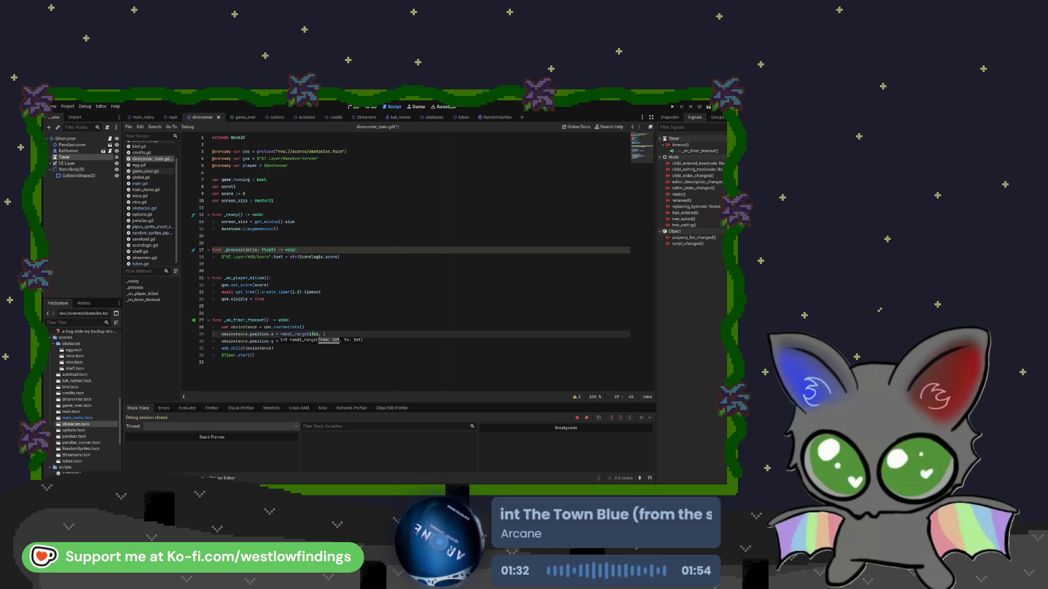
text(152)
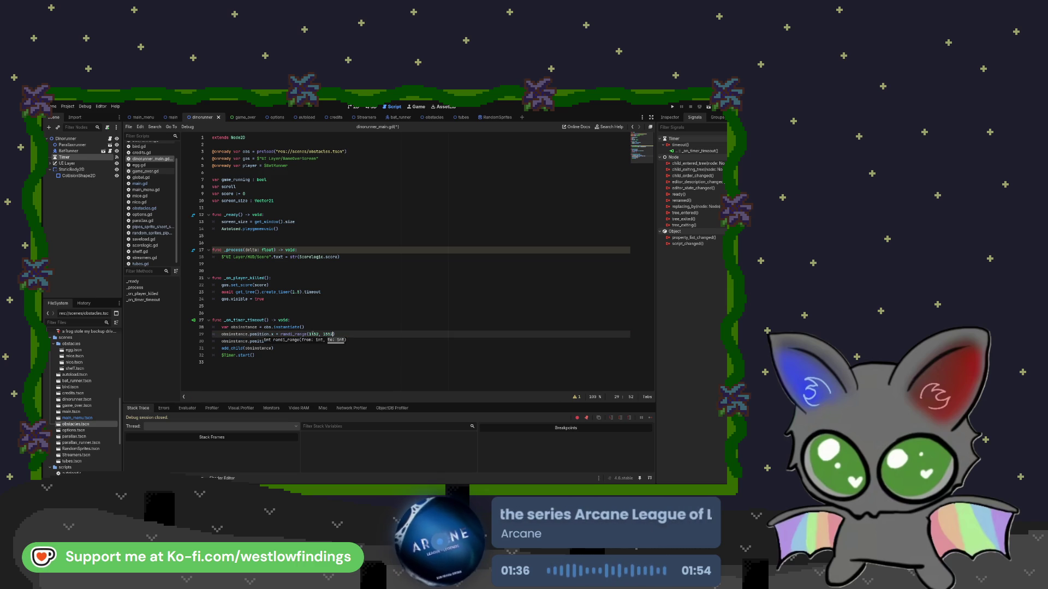
click(709, 107)
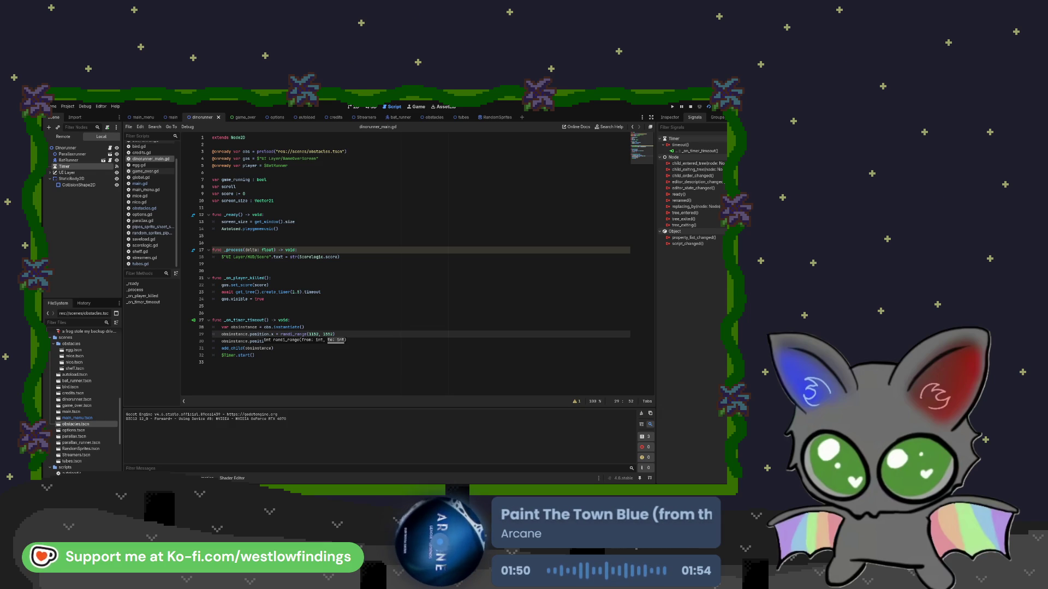
- Stop the running game with F8 and dismiss the signature hint on line 29
key(F8)
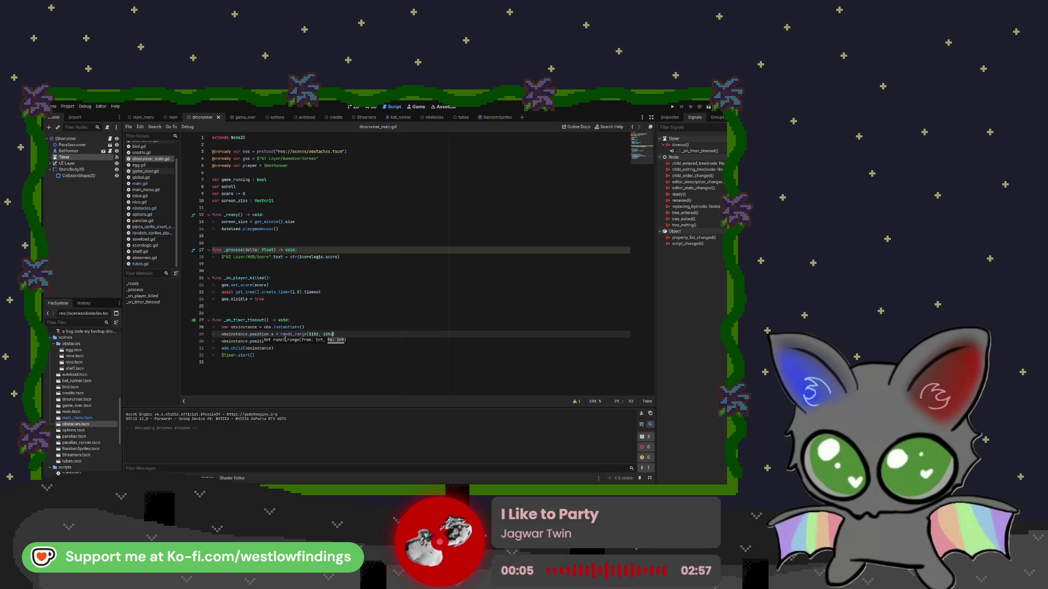
click(318, 335)
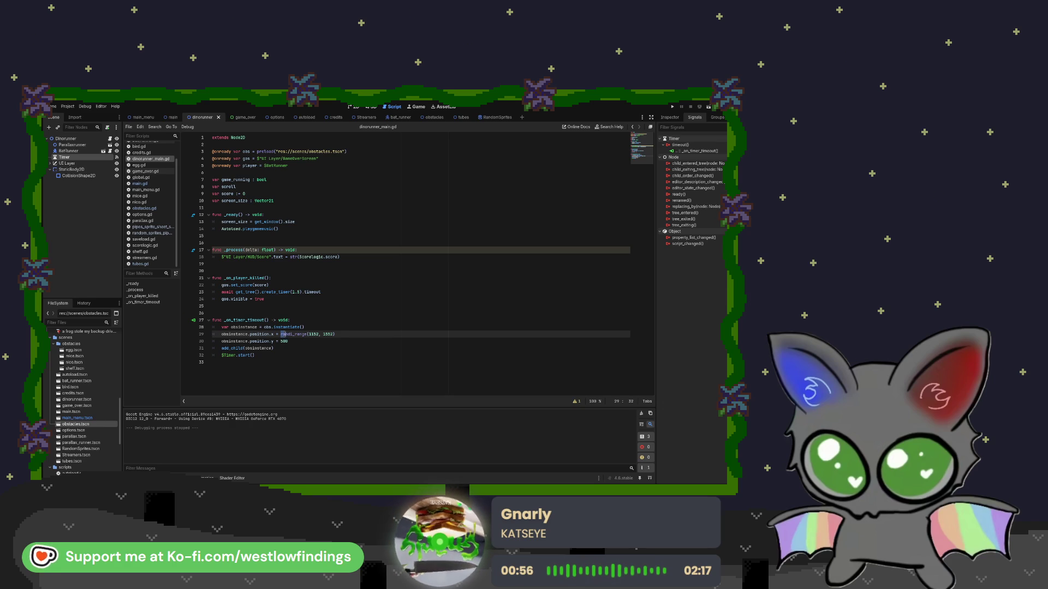
- Replace randi_range(1152, 1552) on line 29 with a fixed 1152, then test-run and stop the game
drag(280, 334, 341, 334)
text(1152)
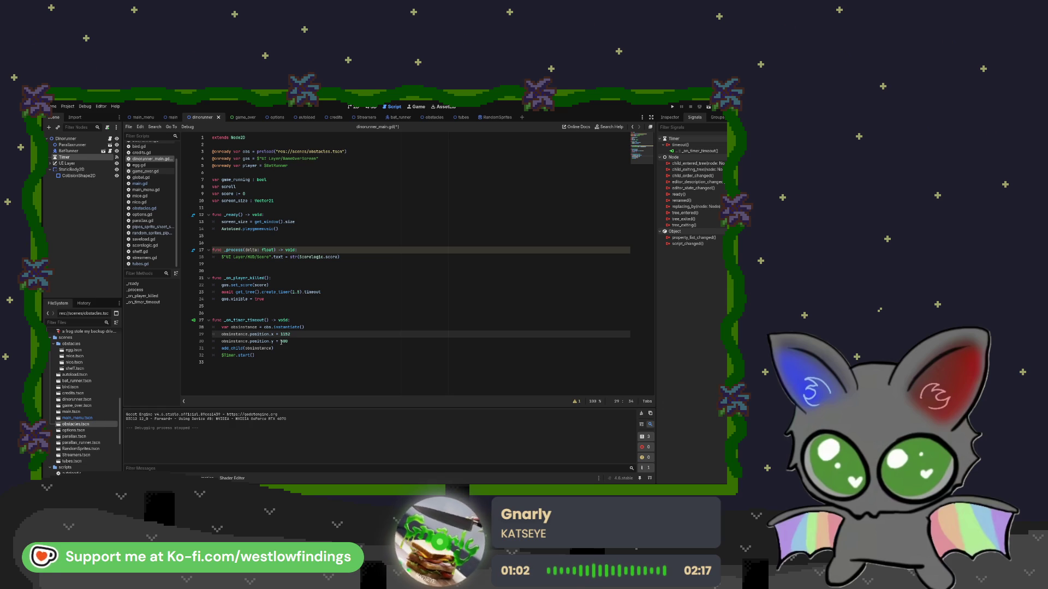
click(708, 106)
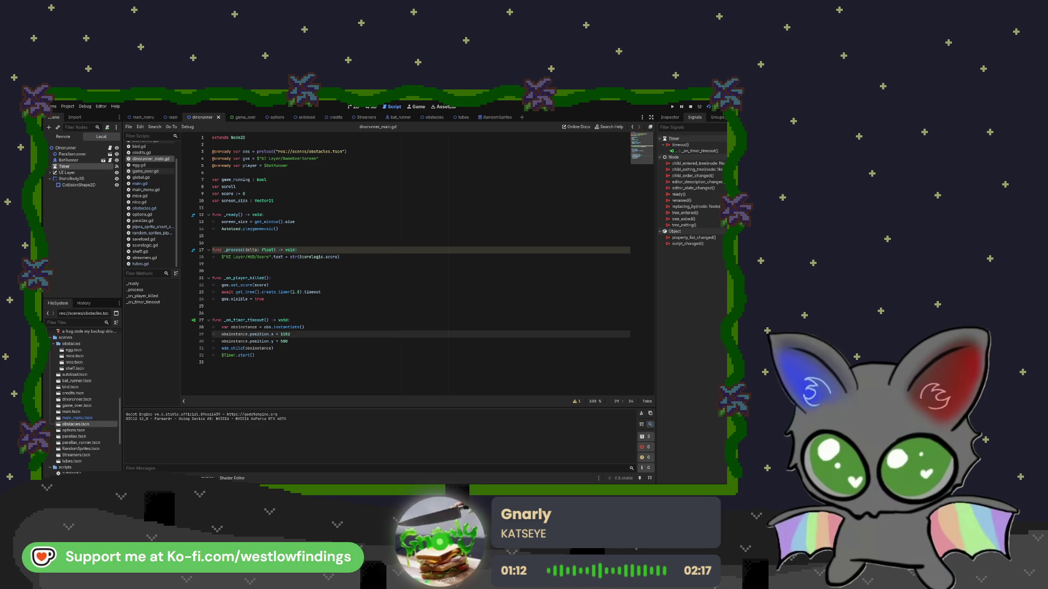
key(F5)
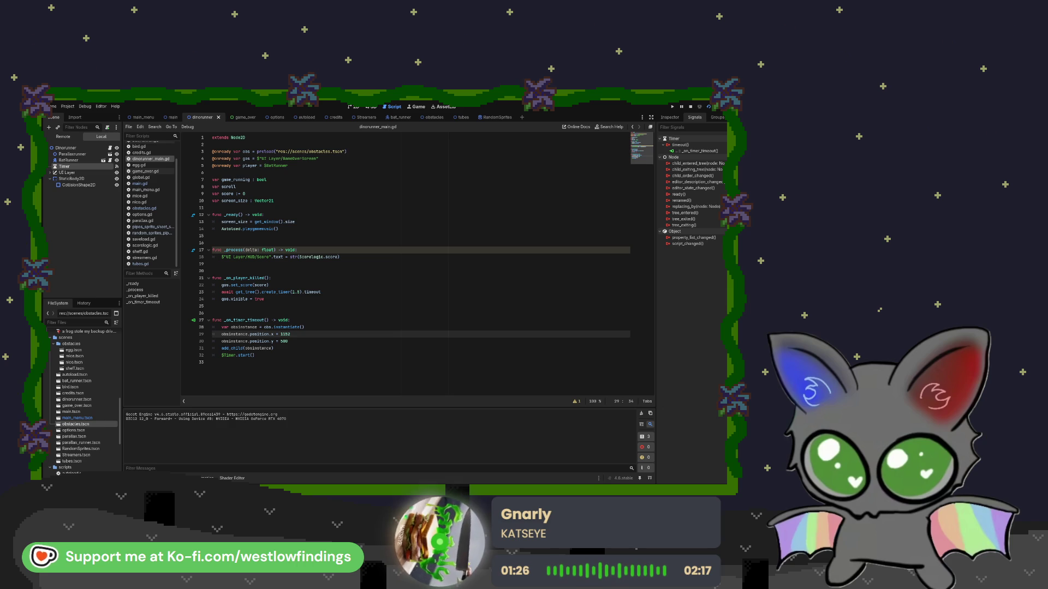
key(F8)
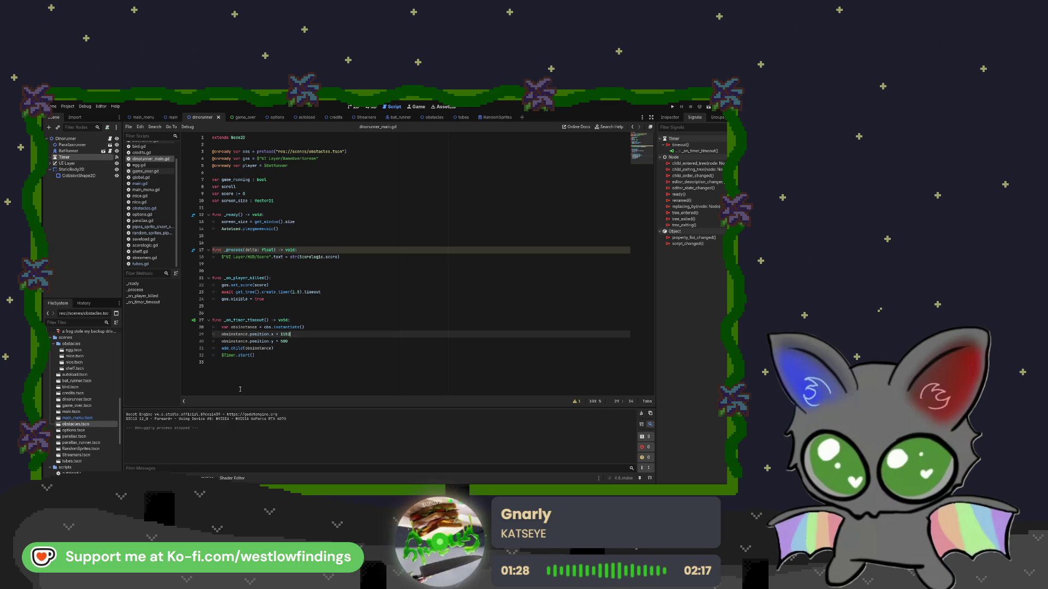
- Add a start_random_timer() function whose body declares a random spawn time
click(264, 363)
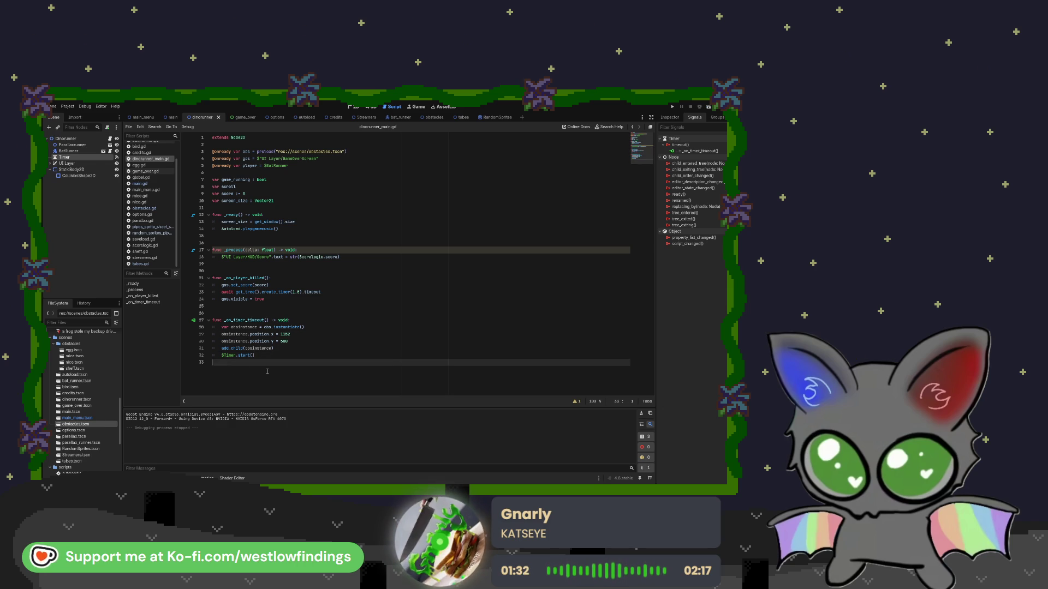
key(Return)
text(func )
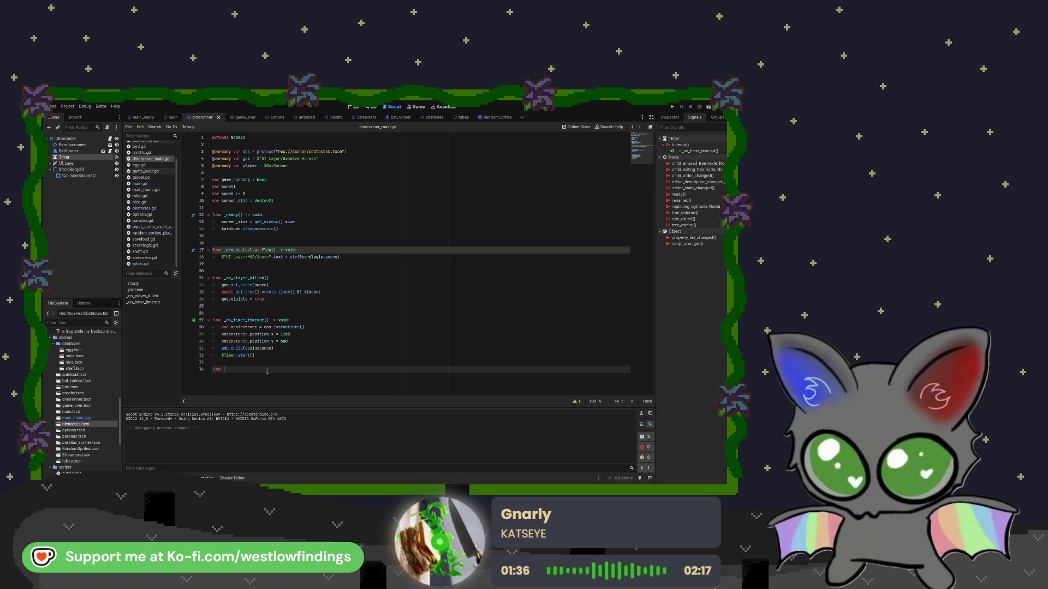
text(start_random_timer)
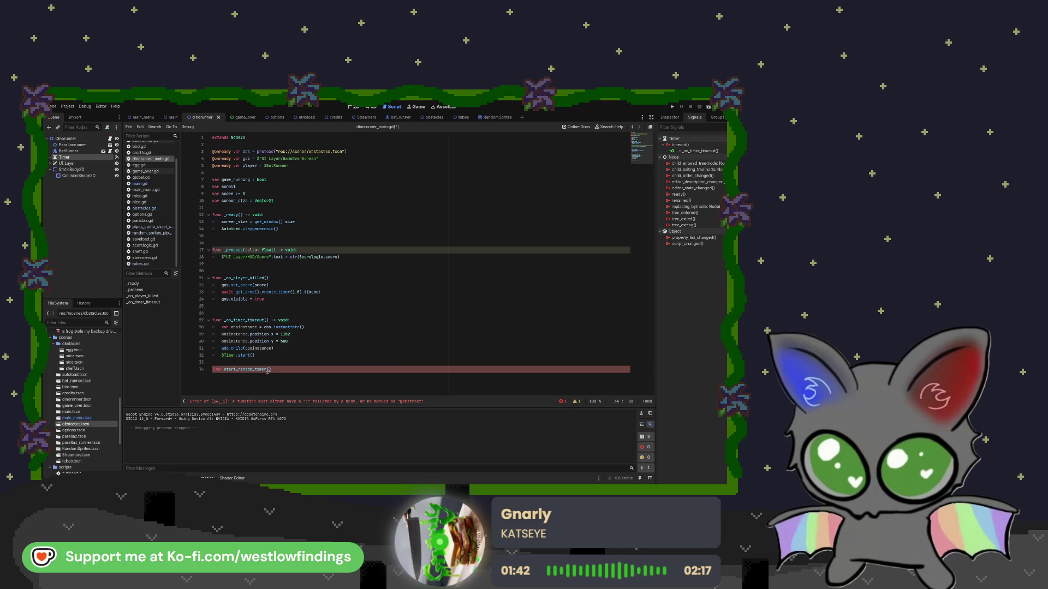
text(():)
key(Return)
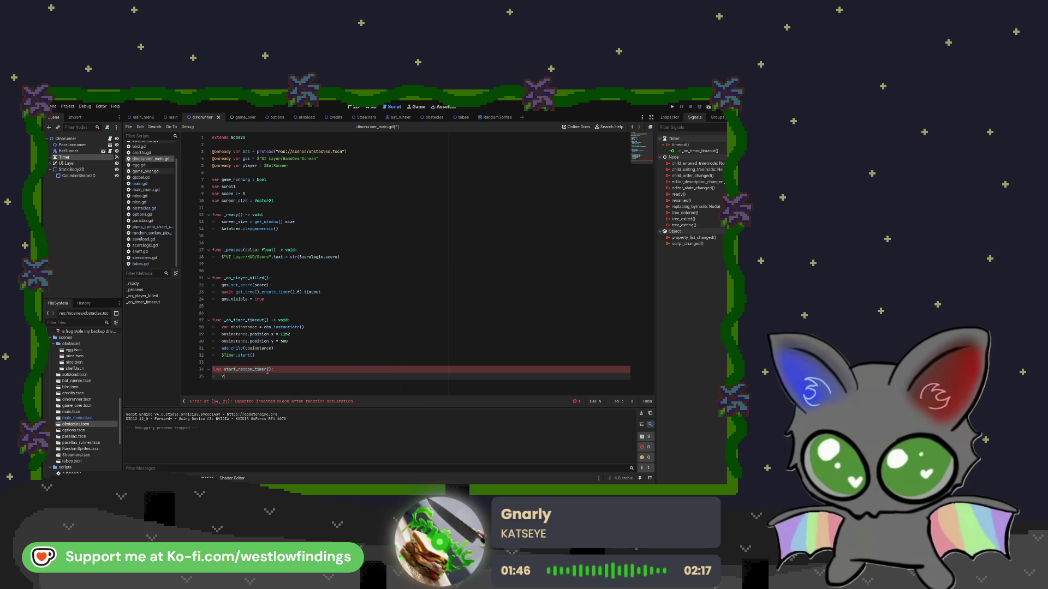
text(var random)
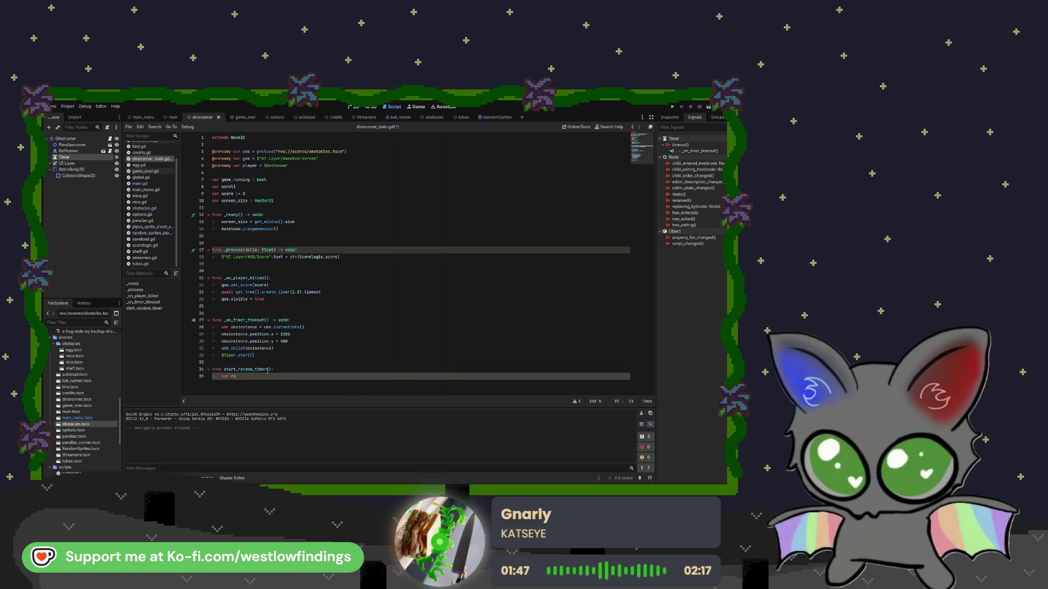
key(BackSpace)
key(BackSpace)
key(BackSpace)
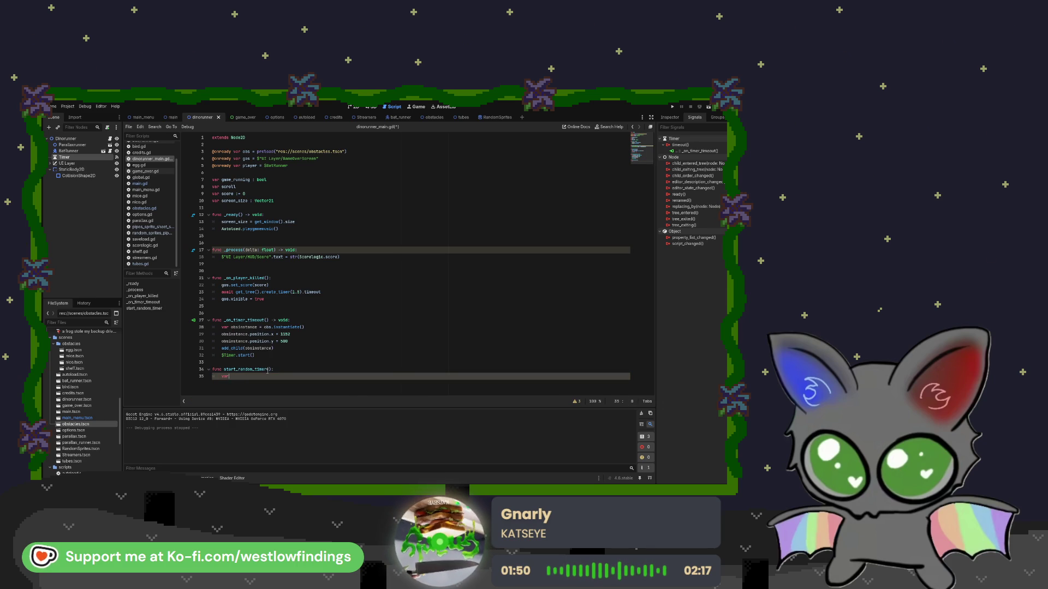
key(ctrl+v)
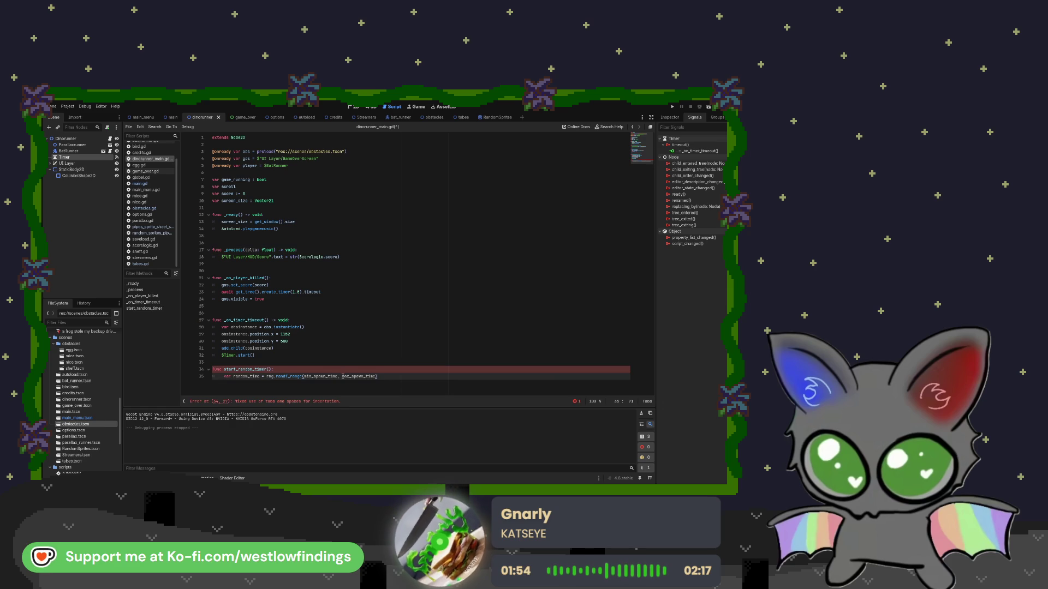
- Remove min_spawn_time from the randf_range call and view the Timer's Inspector properties
drag(338, 377, 303, 377)
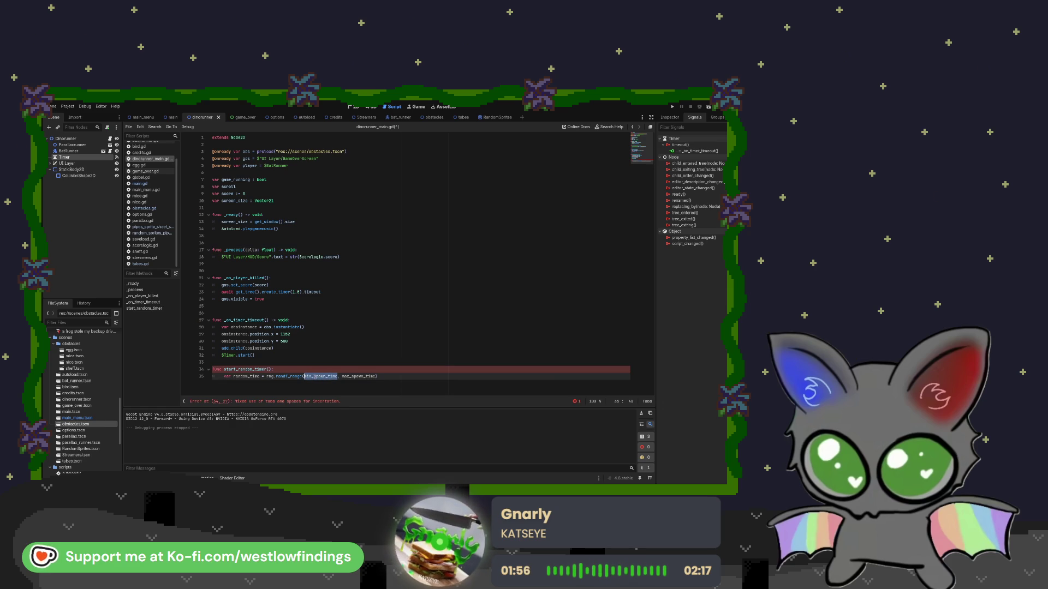
key(BackSpace)
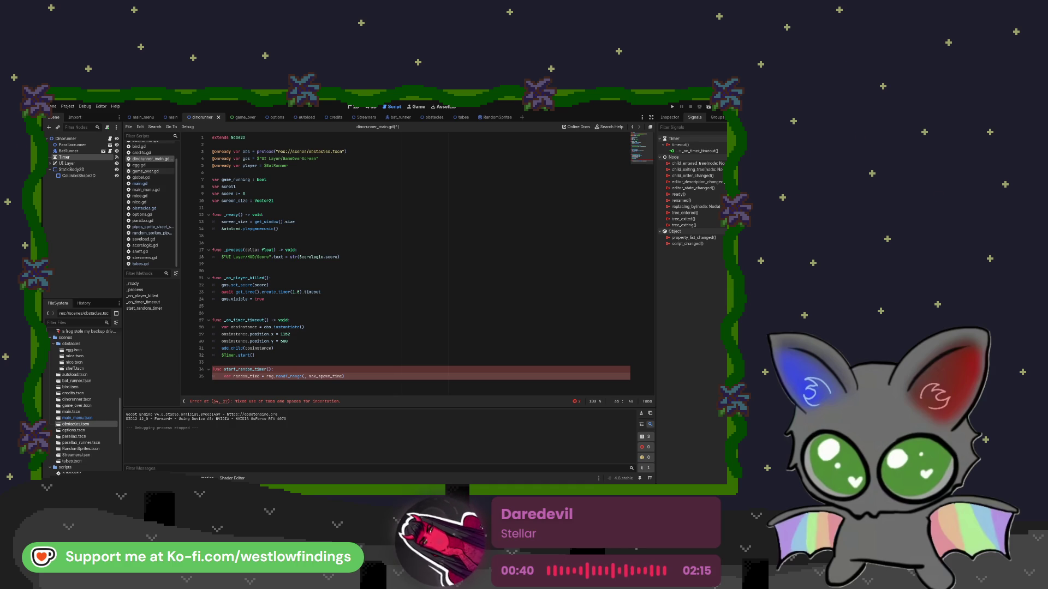
click(670, 117)
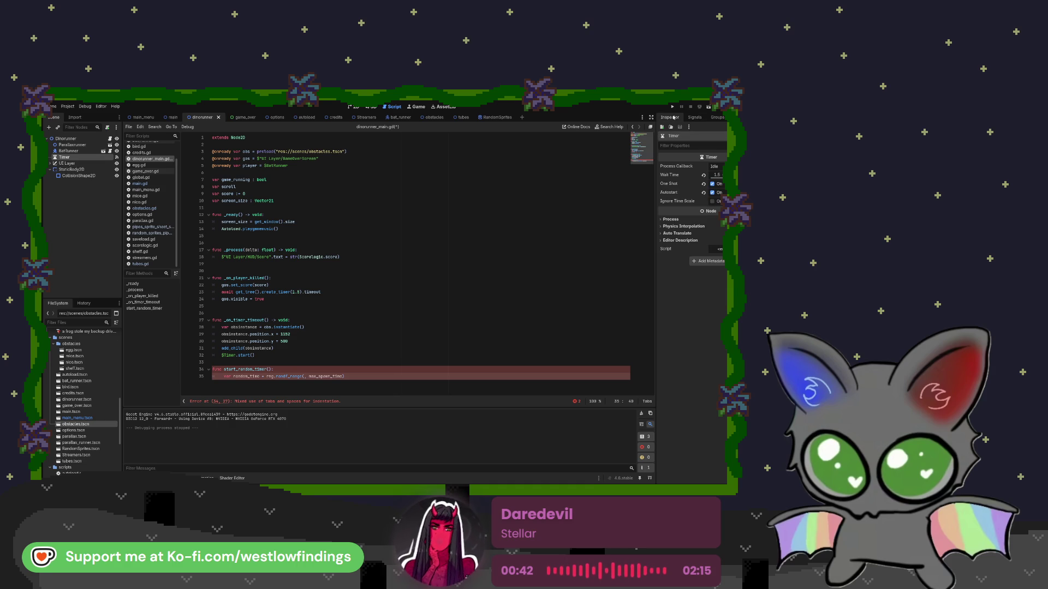
- Return to the Timer's Signals list showing its timeout connection
click(694, 118)
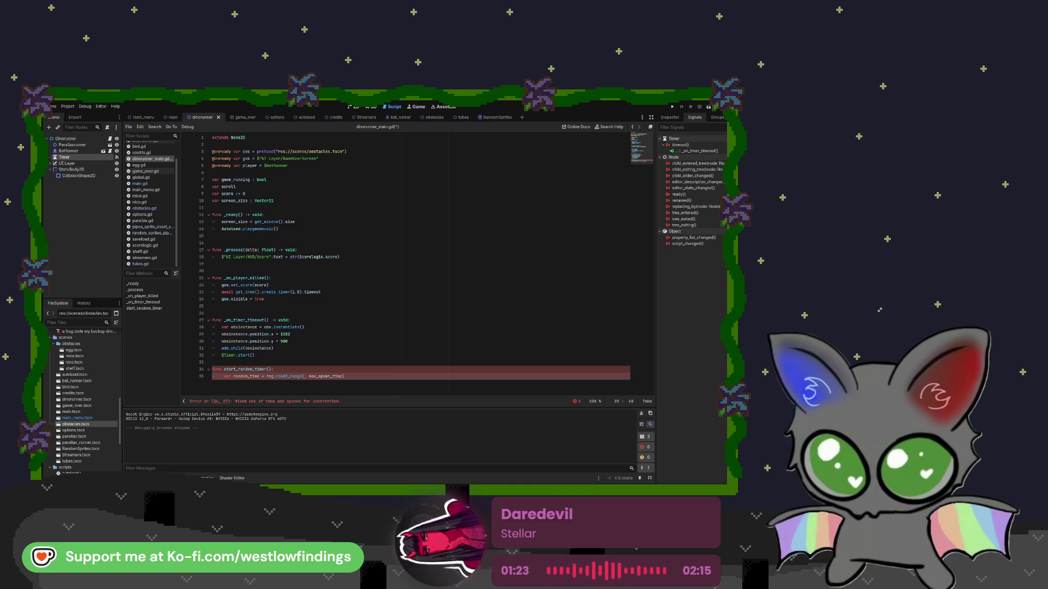
- Delete start_random_timer on lines 34–35 and the leftover empty line
click(354, 378)
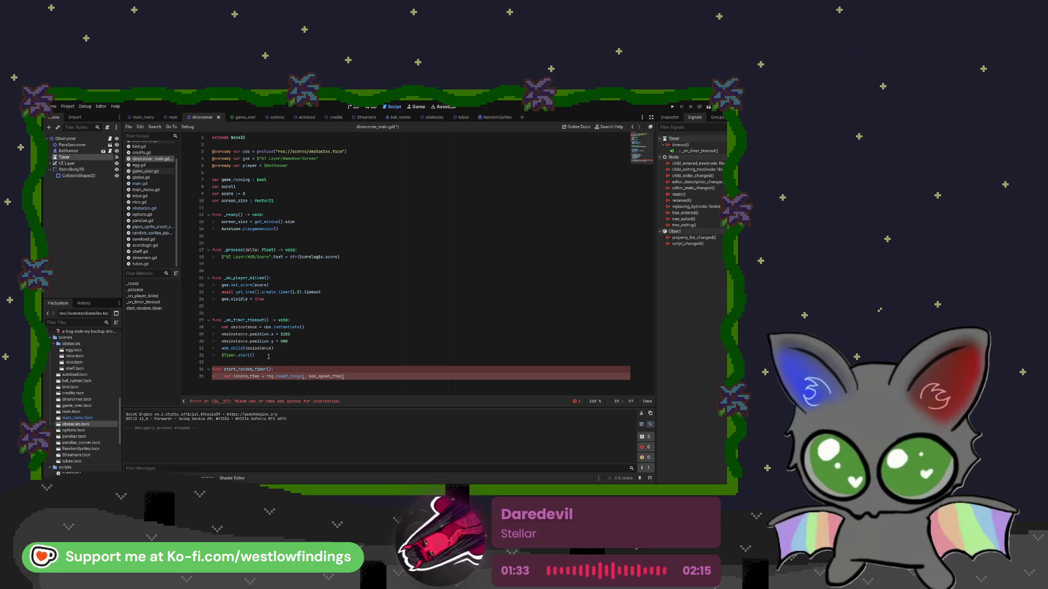
drag(349, 376, 212, 370)
key(BackSpace)
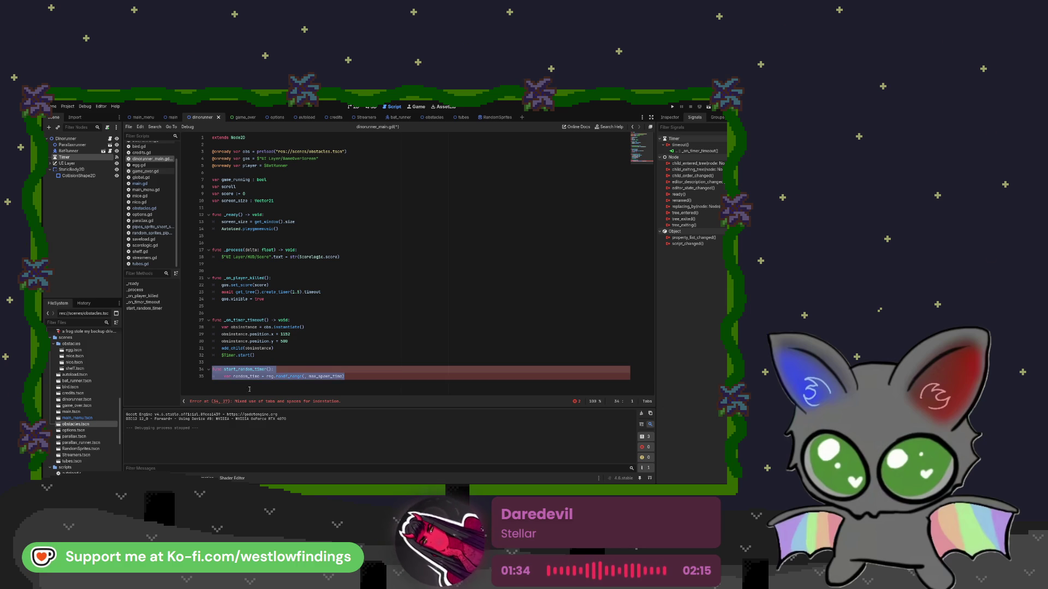
key(BackSpace)
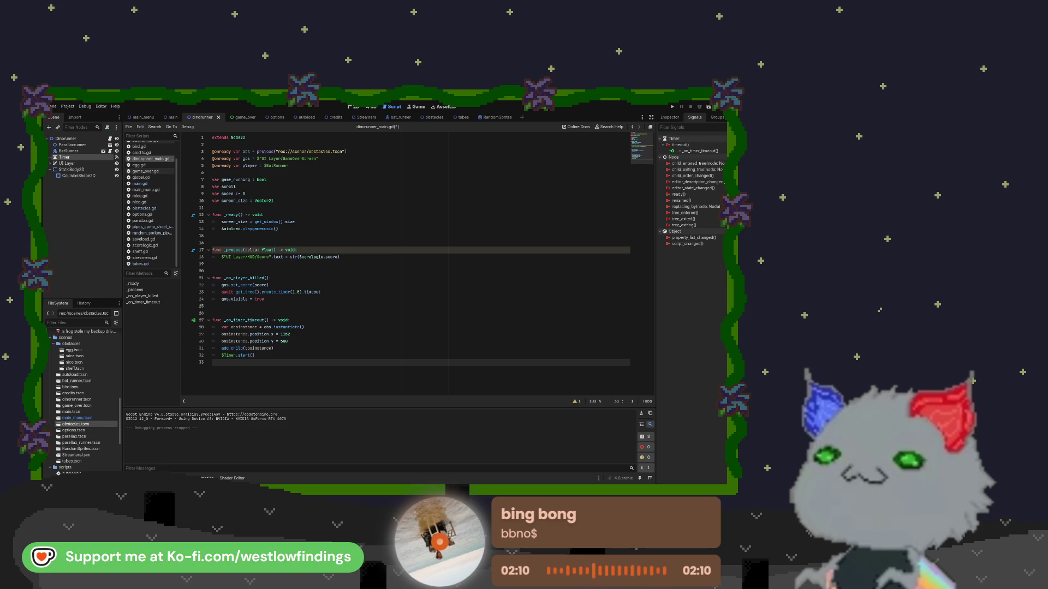
- Show the debugger's errors and warnings after the test run
key(alt+d)
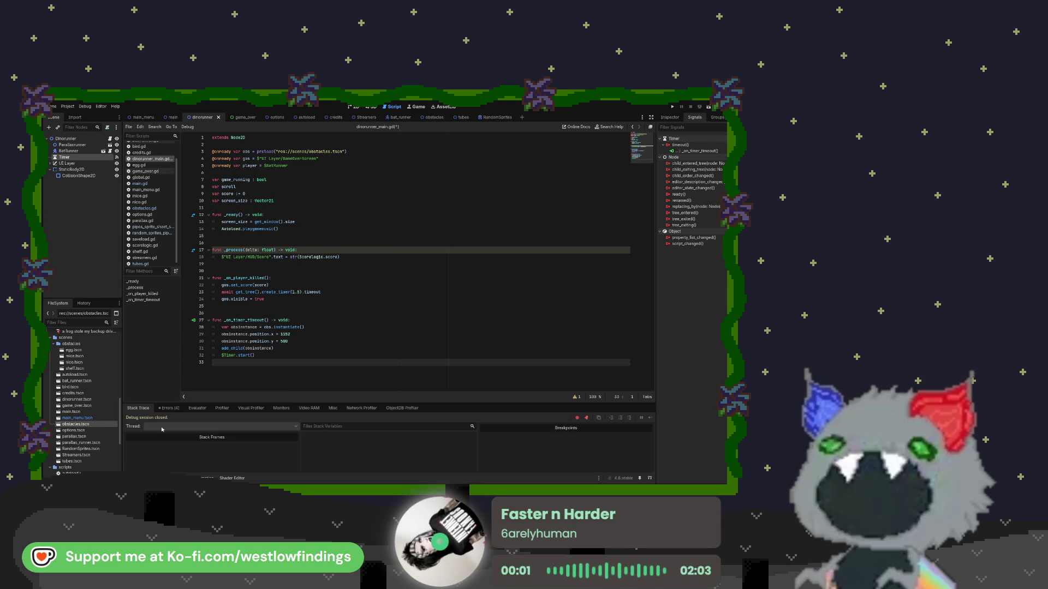
- Clear the four logged errors, then select the obstacle-spawning code on lines 28–32
click(646, 418)
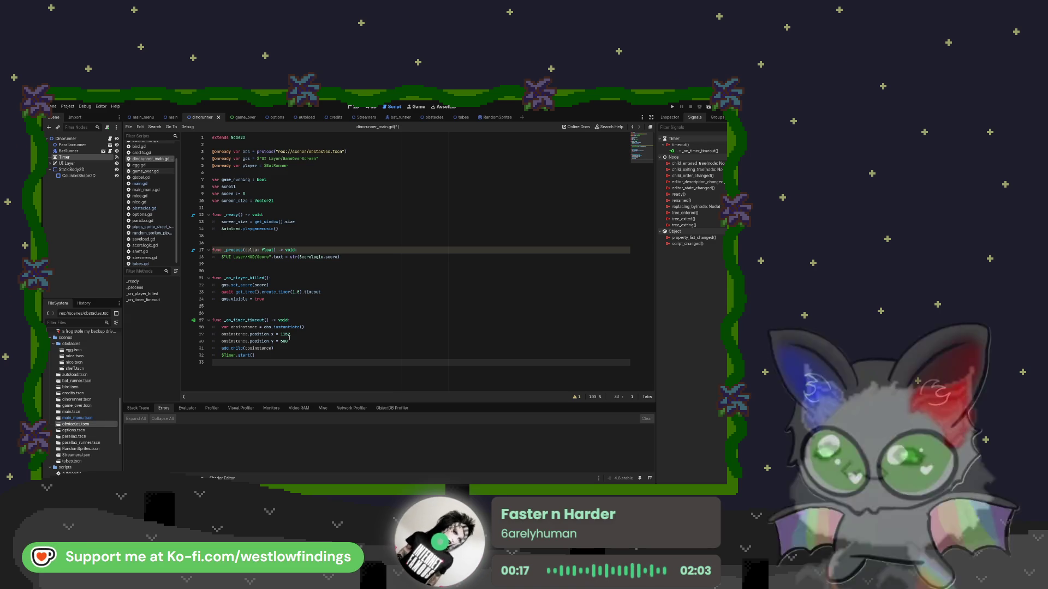
click(258, 355)
drag(259, 355, 204, 325)
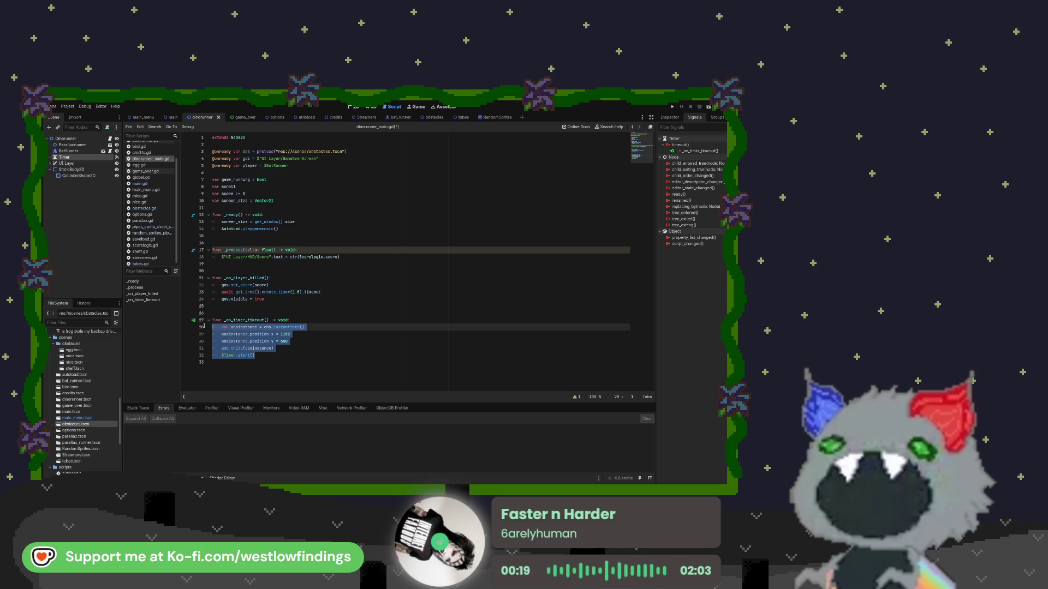